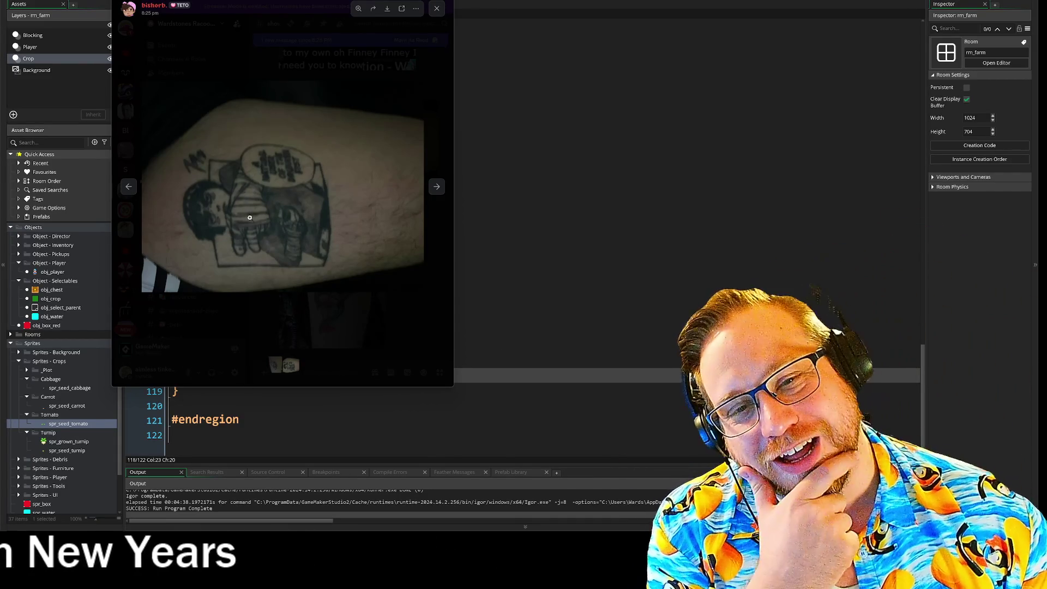
Browse back through the shared tattoo photos and move the newly opened tattoo photo viewer into view
left_click(129, 187)
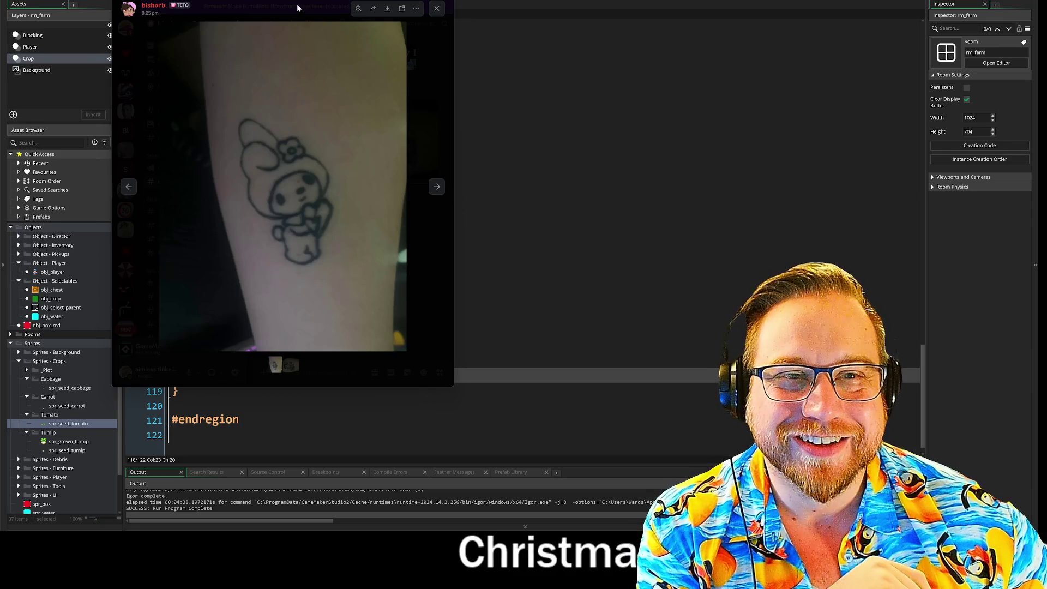
key("alt+Tab")
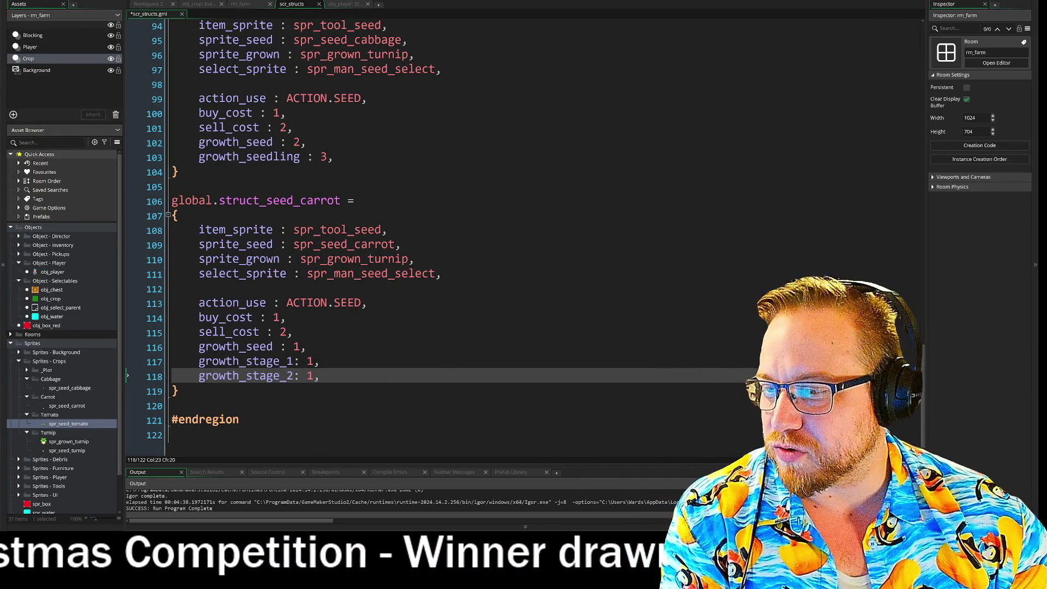
mouse_move(3, 88)
left_mouse_down()
mouse_move(185, 89)
mouse_move(254, 26)
left_mouse_up()
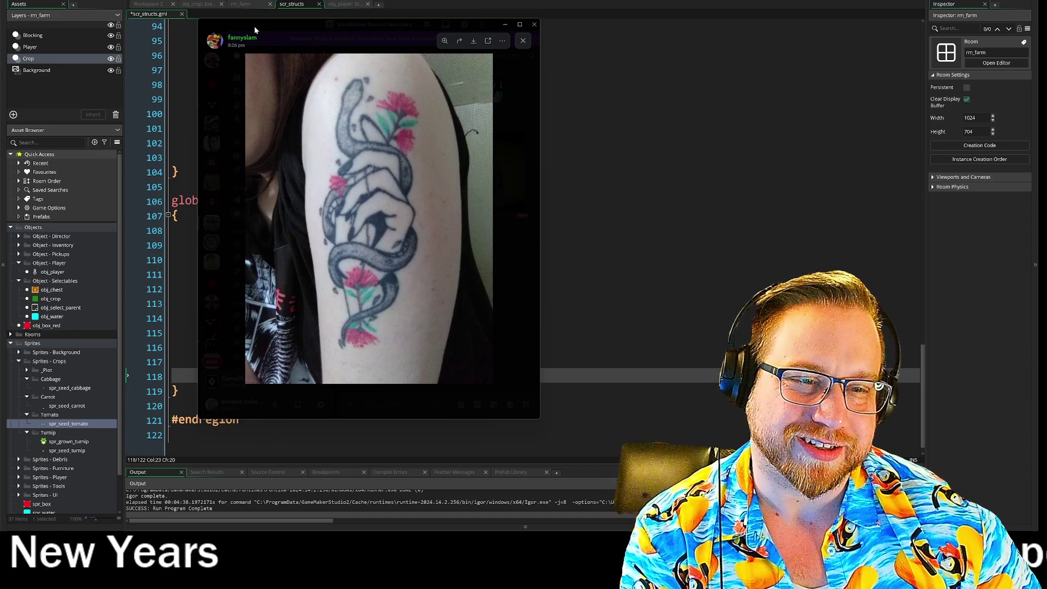
left_click_drag(254, 26, 153, 49)
Return to scr_structs and select the carrot's growth_stage_1 and growth_stage_2 lines
key("alt+Tab")
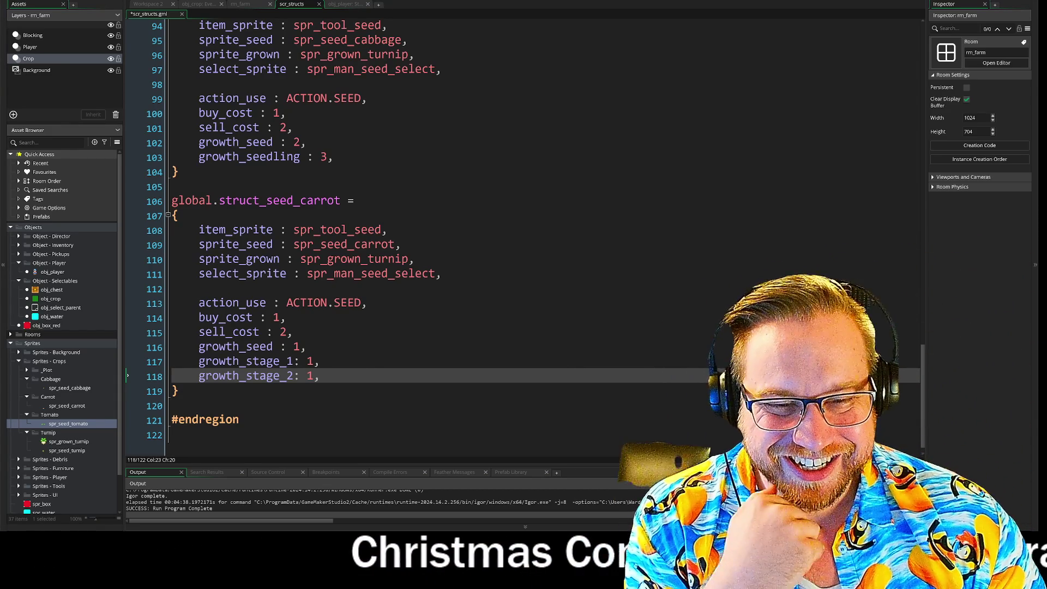
key("shift+Home")
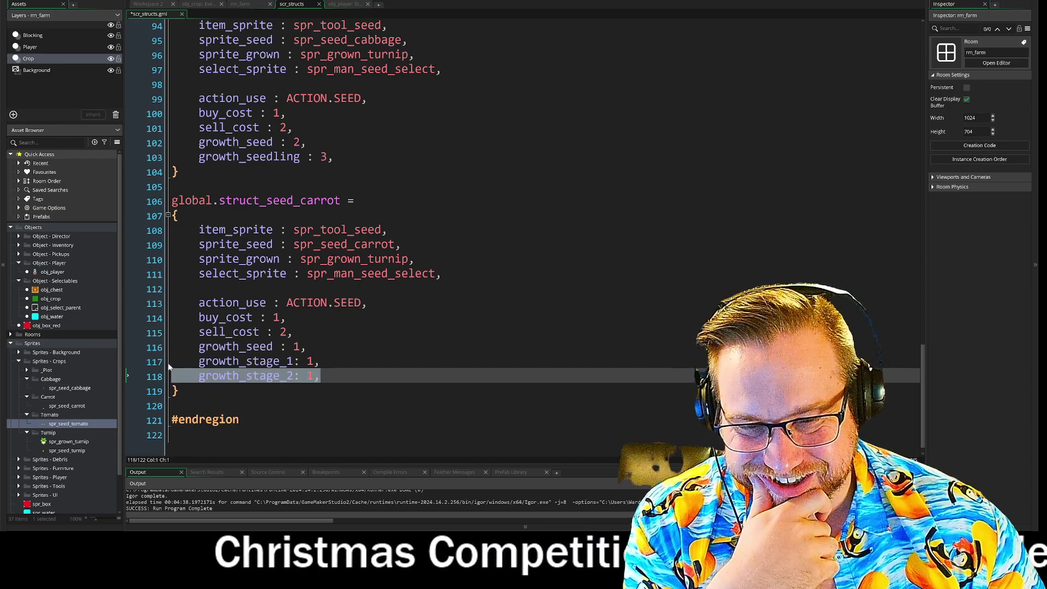
Replace the cabbage's growth_seedling line with growth_stage_1: 0 and growth_stage_2: 1
key("shift+Up")
key("ctrl+c")
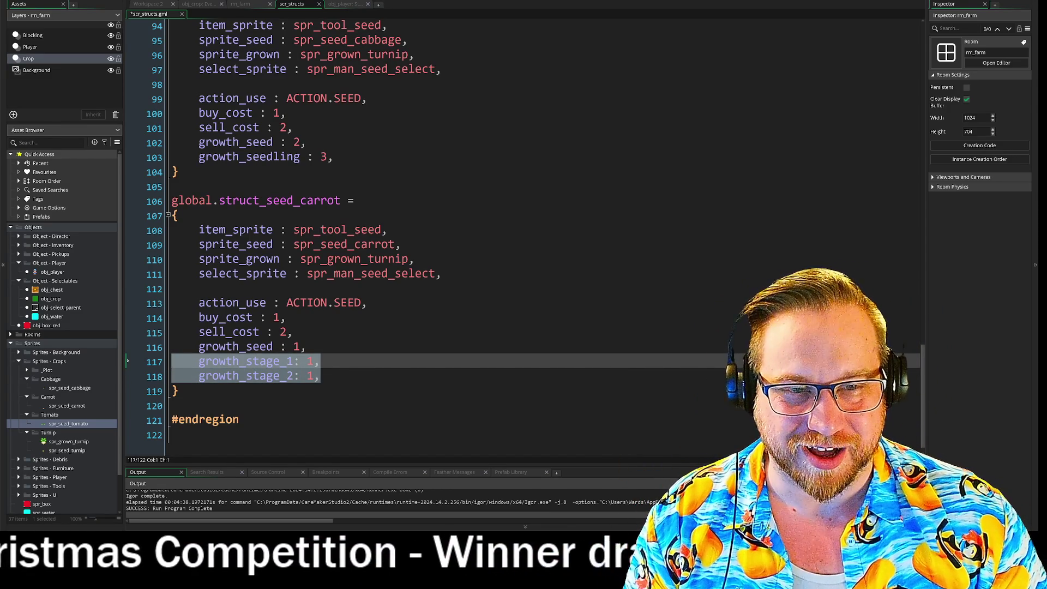
left_click_drag(334, 158, 174, 143)
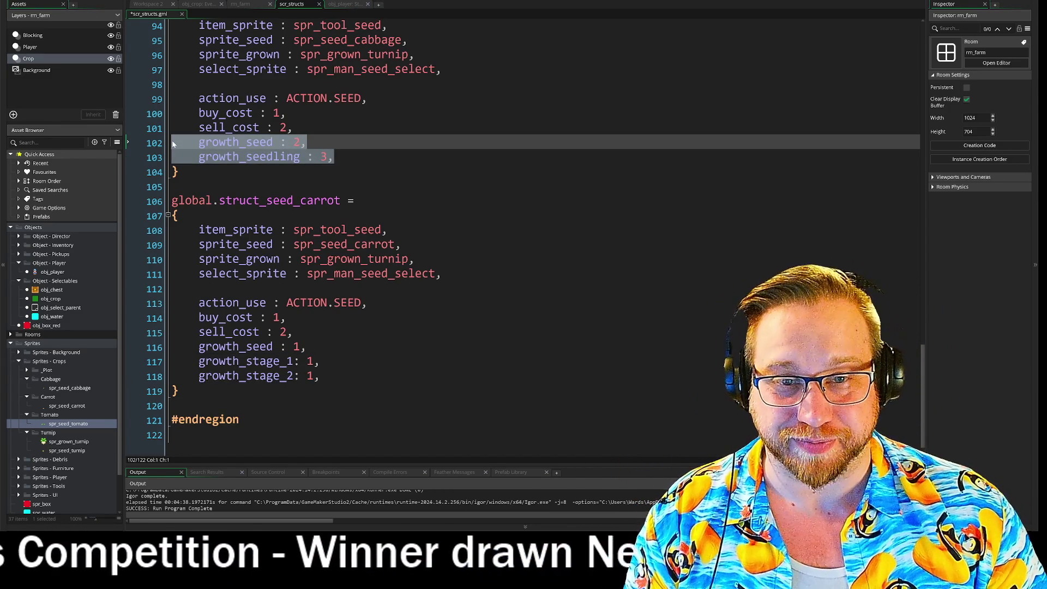
left_click_drag(334, 157, 174, 157)
key("ctrl+v")
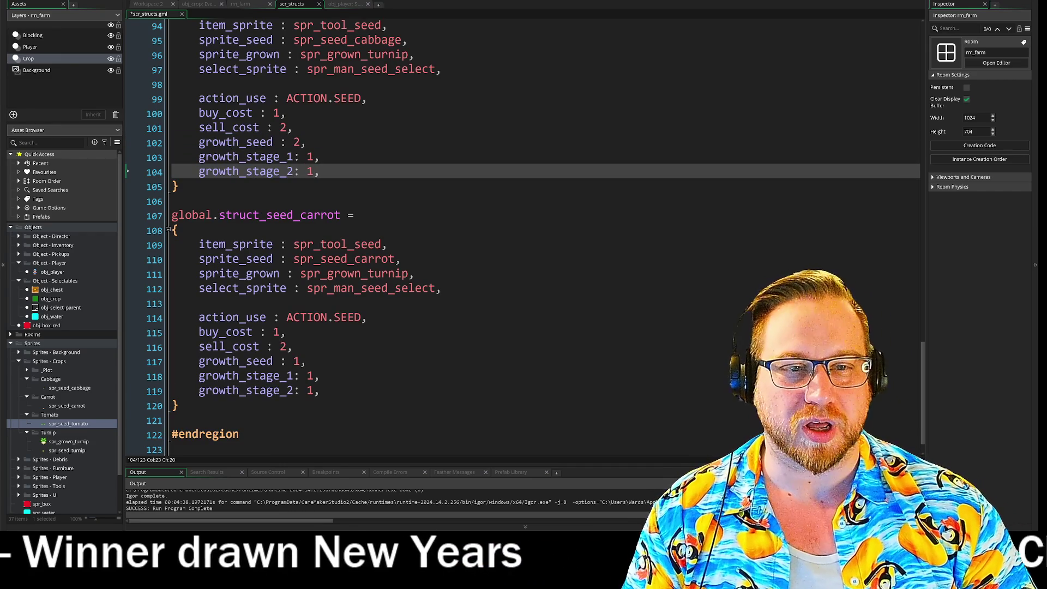
left_click(314, 157)
key("BackSpace")
type("0")
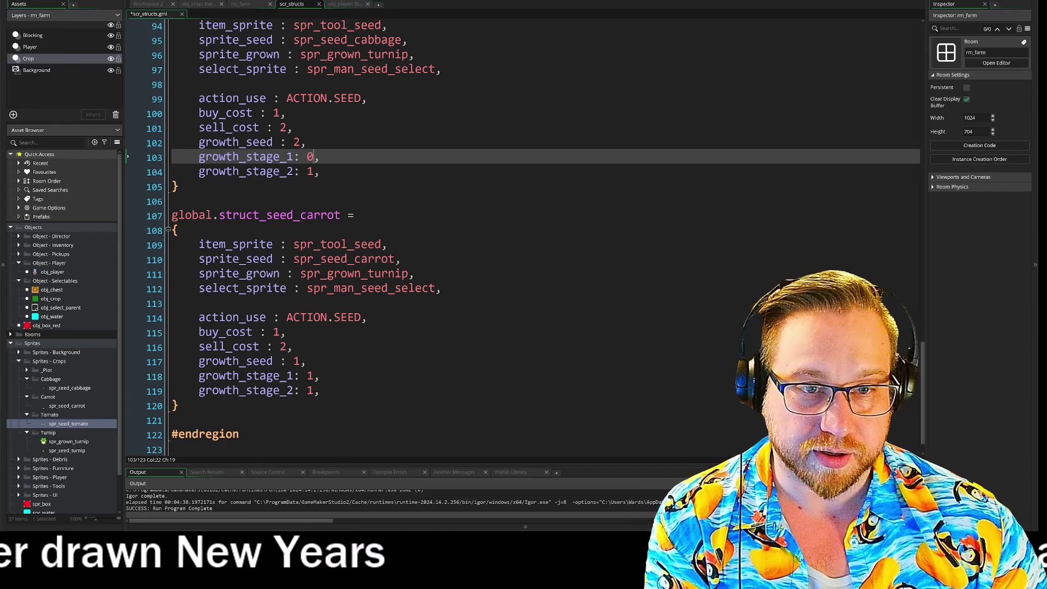
left_click(313, 171)
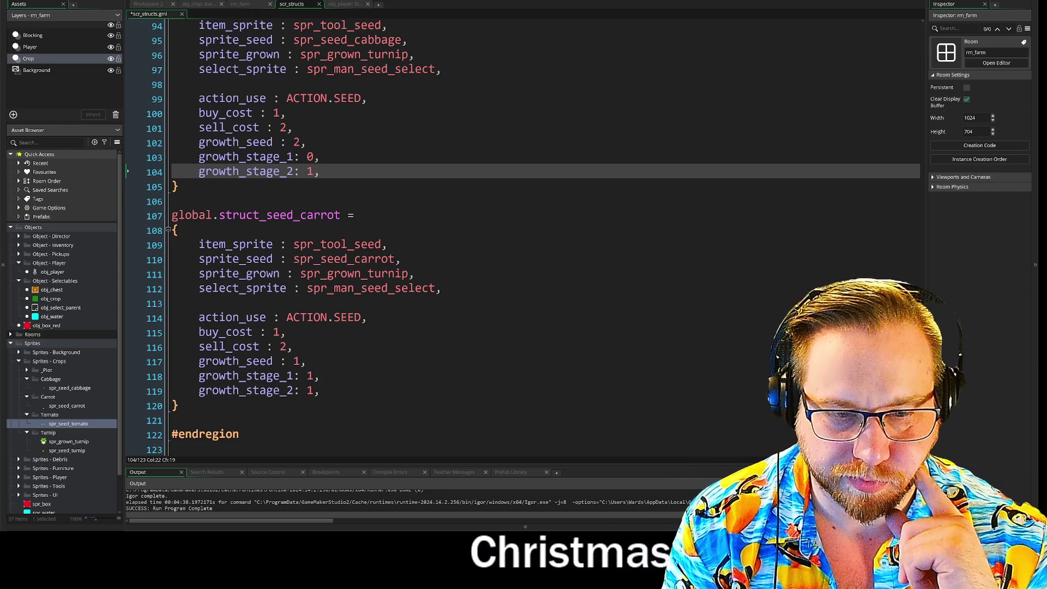
scroll(522, 236, "up", 4)
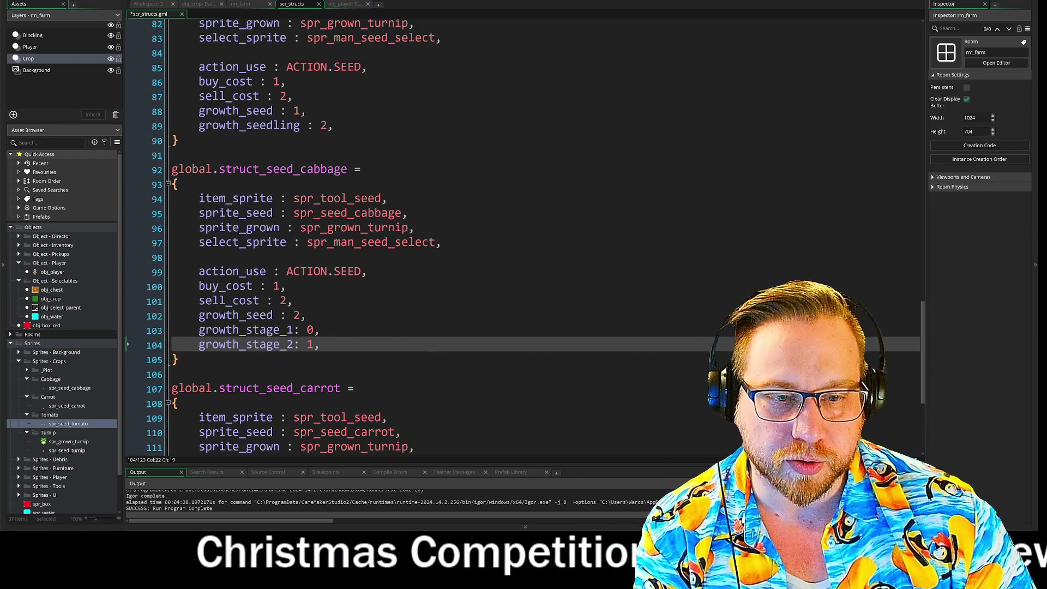
left_click(314, 330)
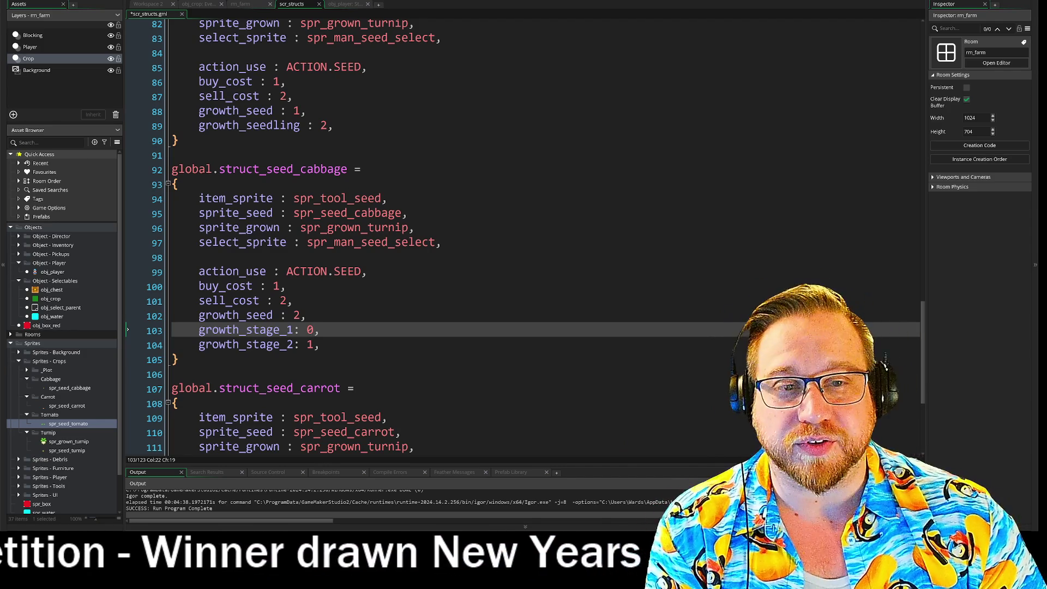
Paste the same lines over growth_seedling in the struct above cabbage, setting growth_stage_1 to 0
left_click_drag(334, 125, 178, 126)
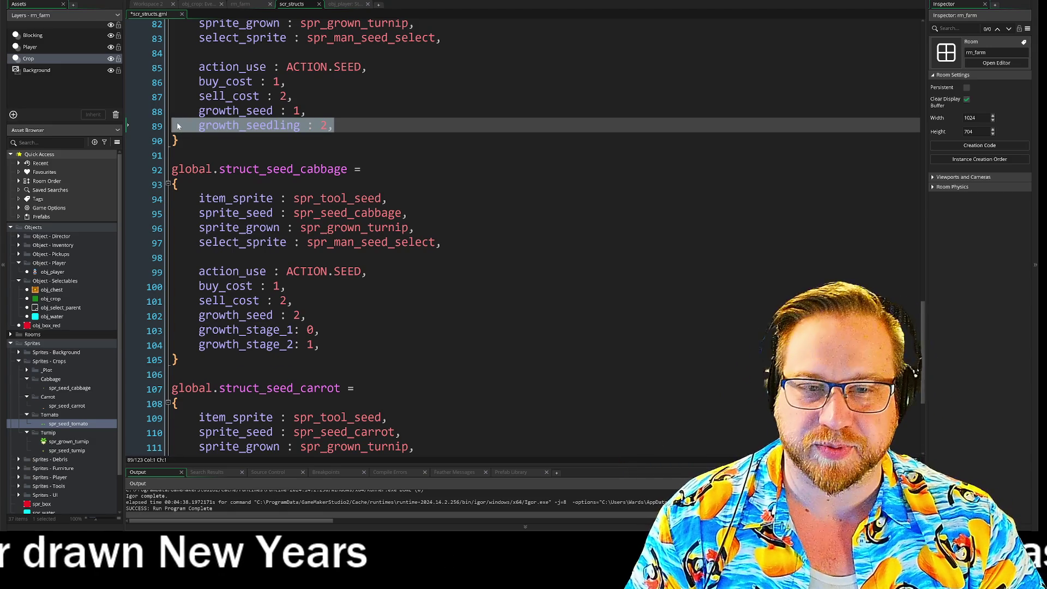
key("ctrl+v")
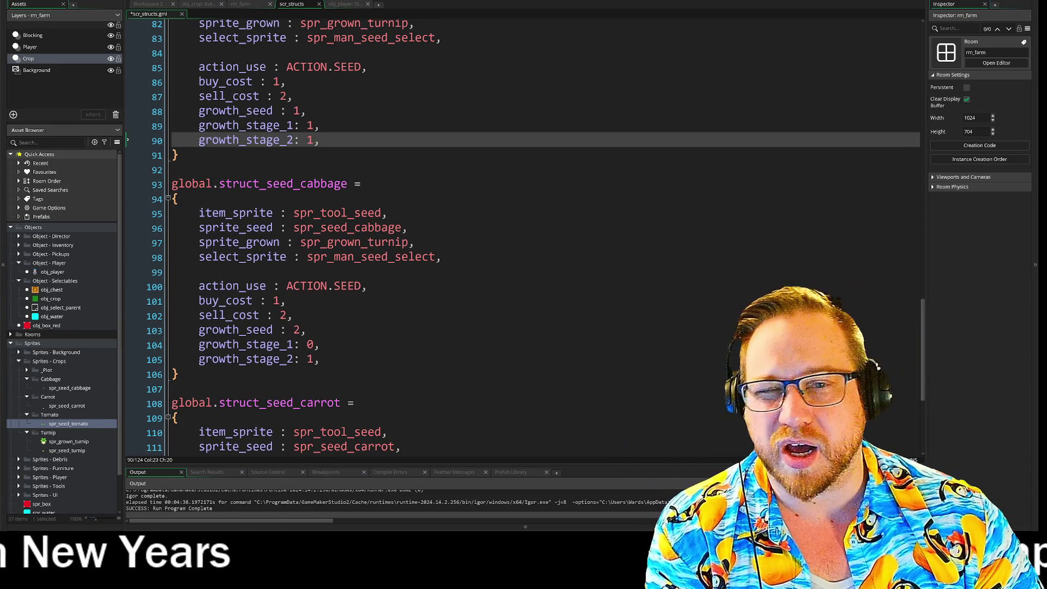
left_click(314, 125)
key("BackSpace")
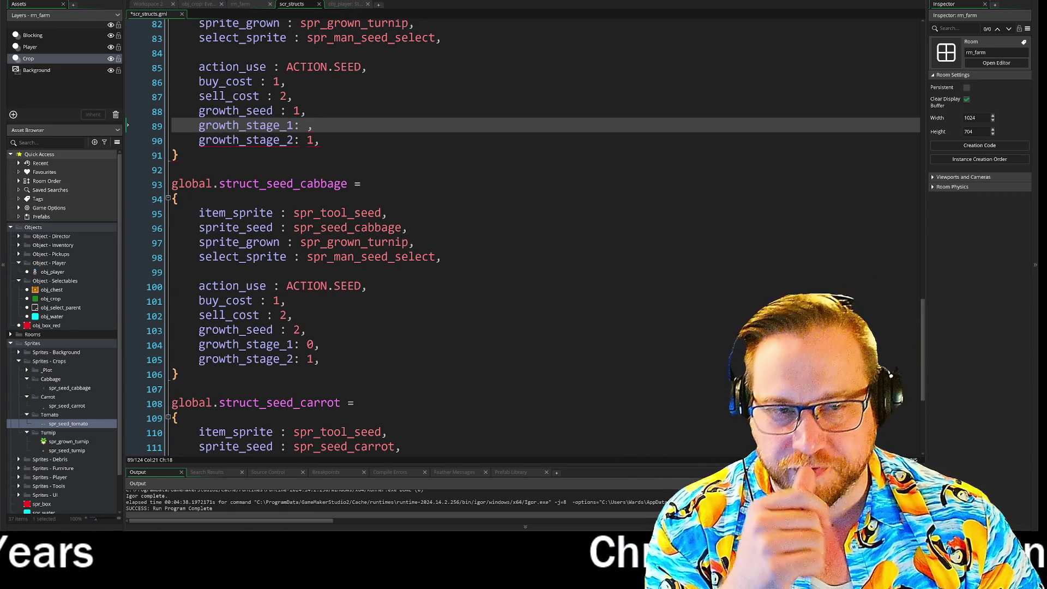
type("0")
left_click(320, 141)
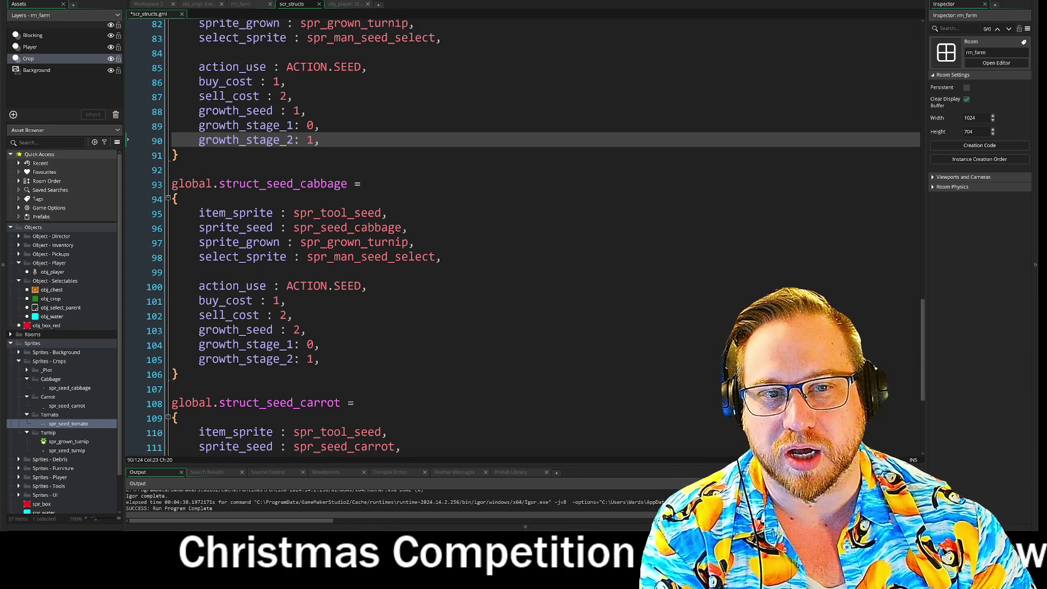
left_click(320, 125)
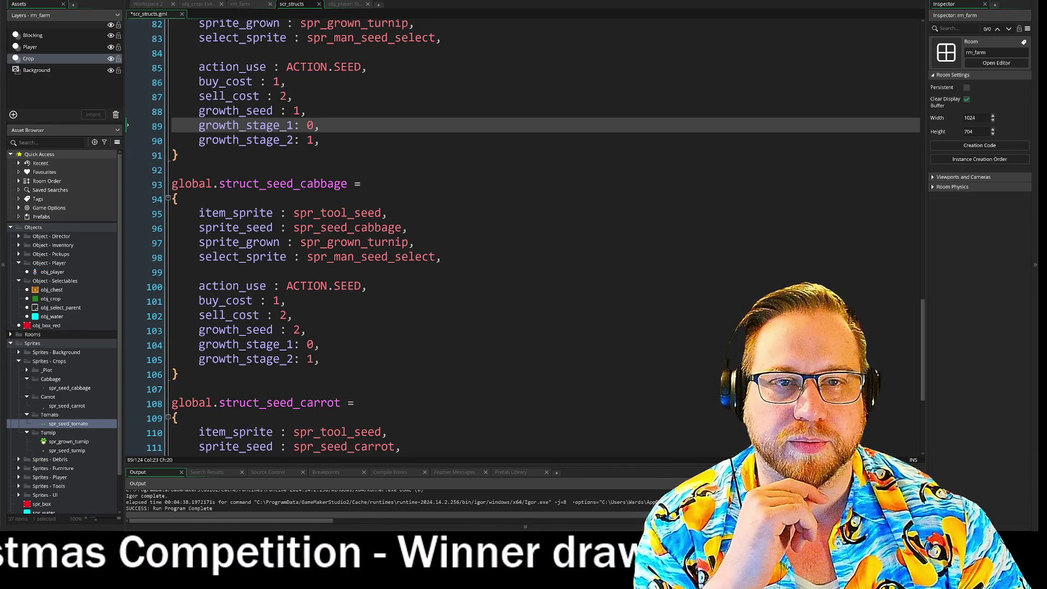
left_click(157, 6)
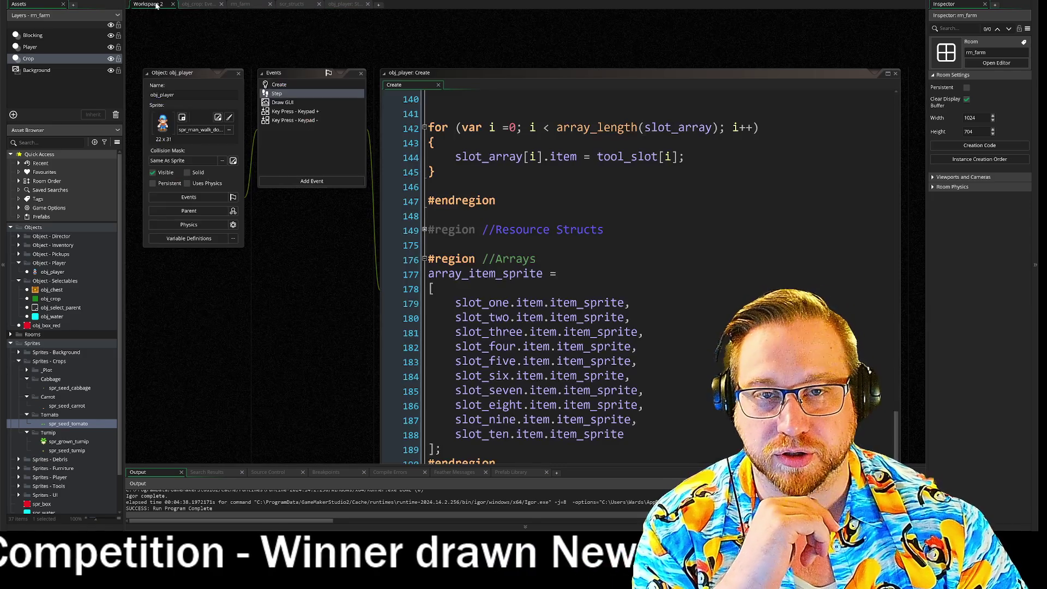
Open obj_player's Draw GUI event and enlarge its code window to show full lines
left_click_drag(323, 323, 254, 273)
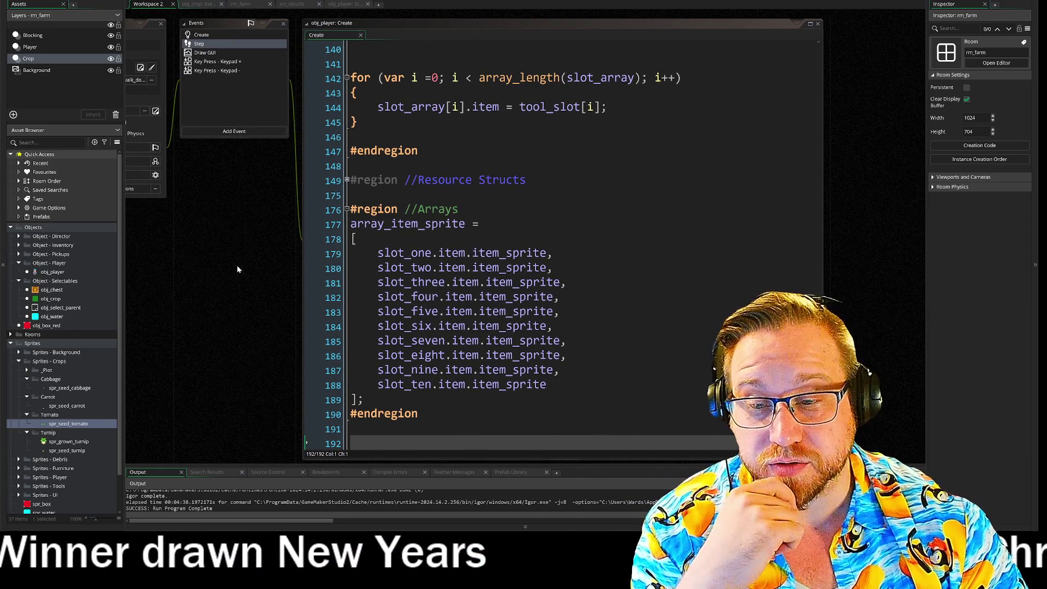
double_click(204, 52)
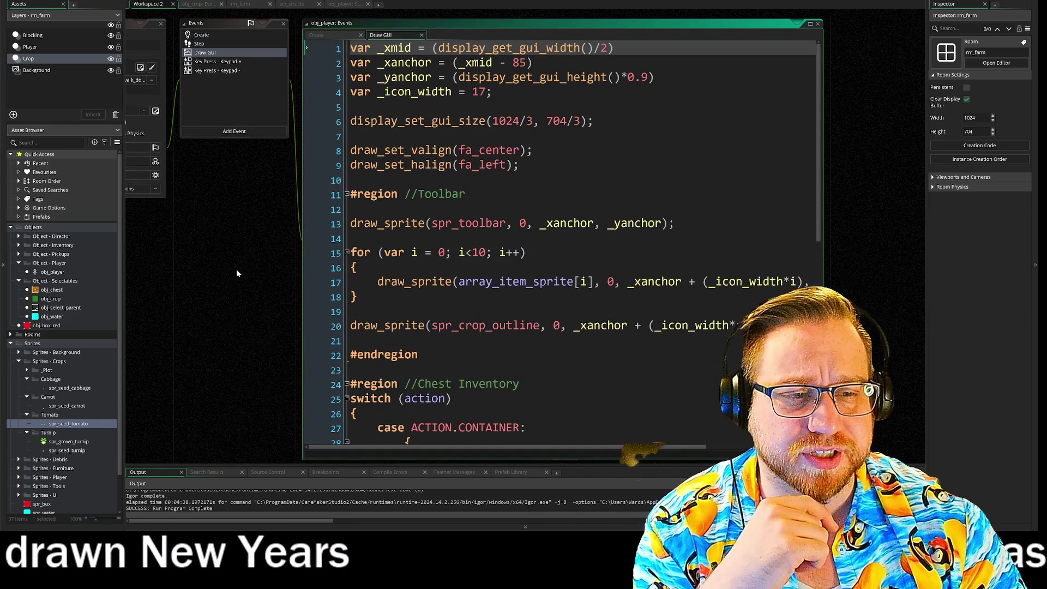
left_click_drag(282, 298, 183, 245)
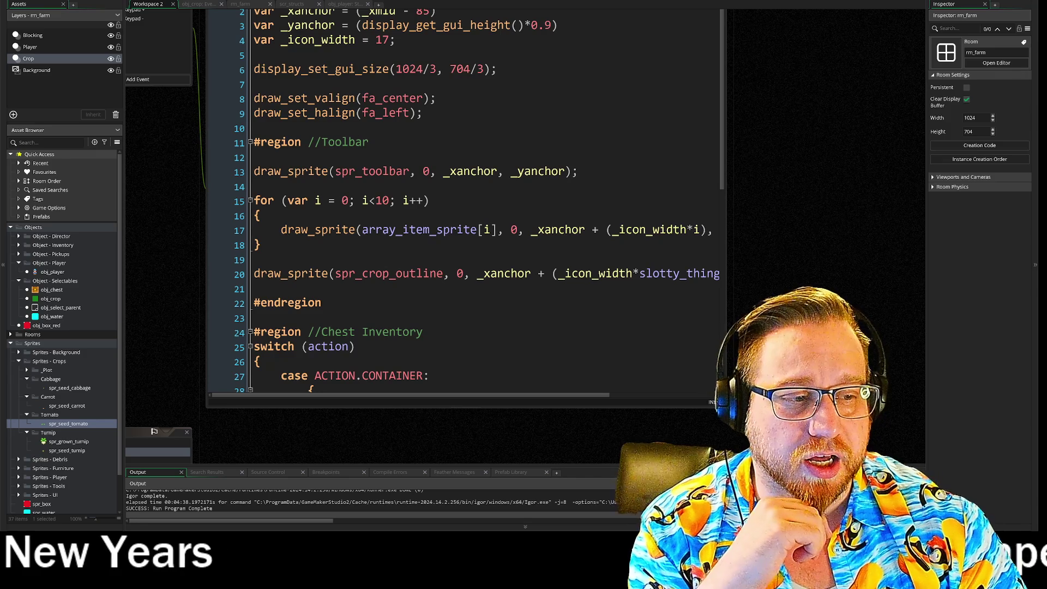
left_click_drag(725, 406, 892, 453)
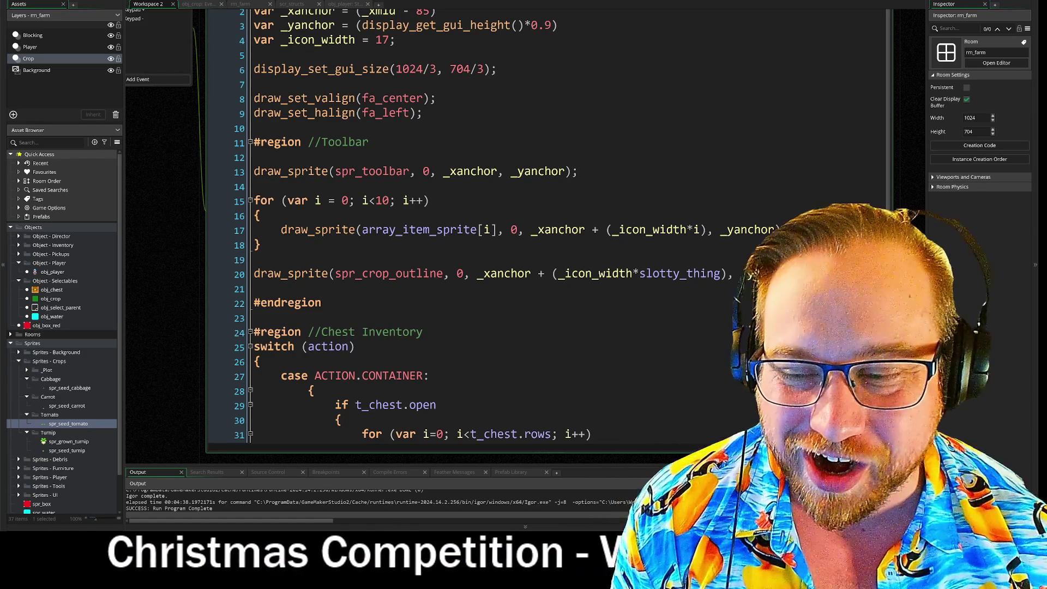
left_click(254, 318)
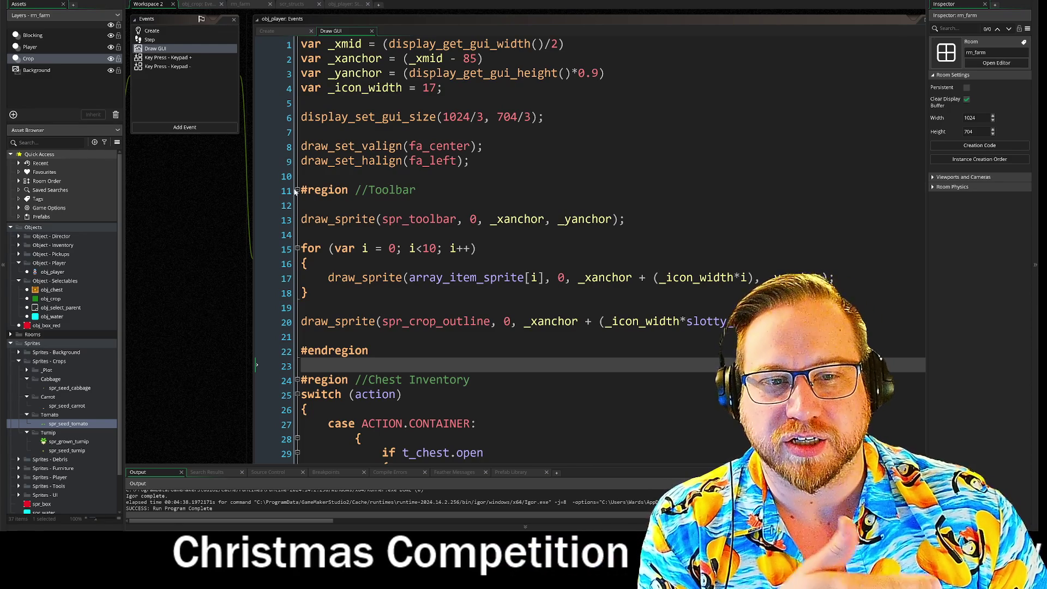
Fold the Toolbar region, scroll through the Draw GUI code, and reveal obj_player's object panel
left_click(298, 191)
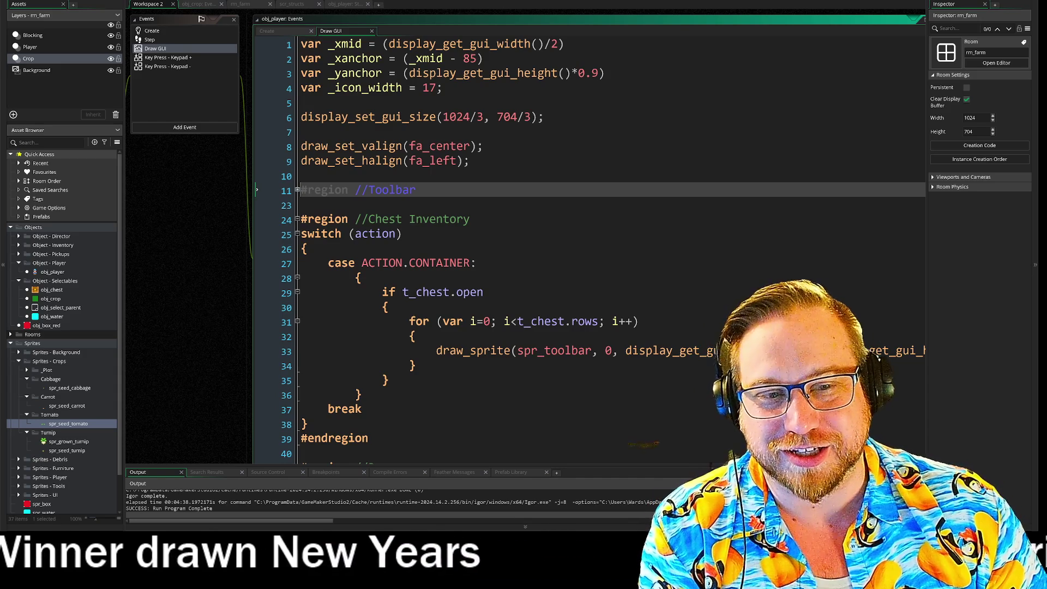
scroll(589, 251, "down", 1)
scroll(589, 251, "down", 2)
scroll(589, 251, "up", 1)
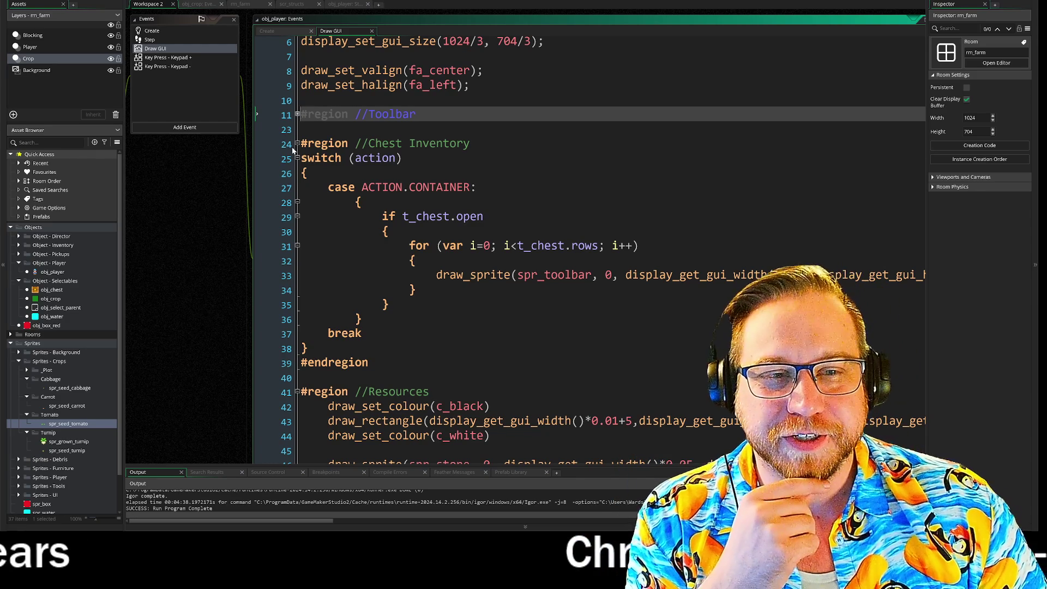
scroll(589, 251, "down", 2)
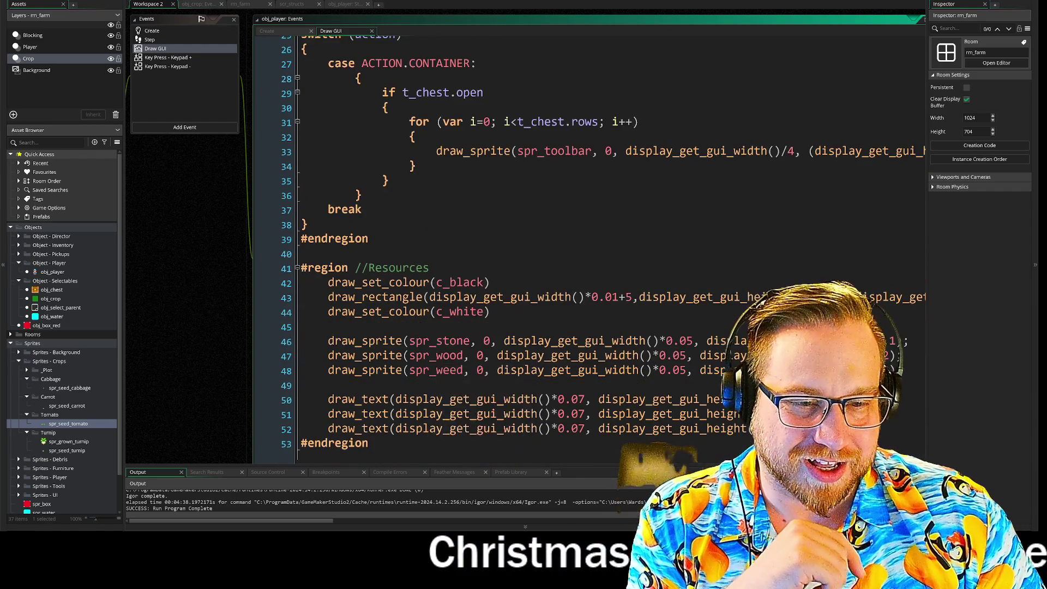
scroll(254, 218, "up", 4)
mouse_move(206, 205)
left_mouse_down()
mouse_move(297, 217)
mouse_move(310, 201)
left_mouse_up()
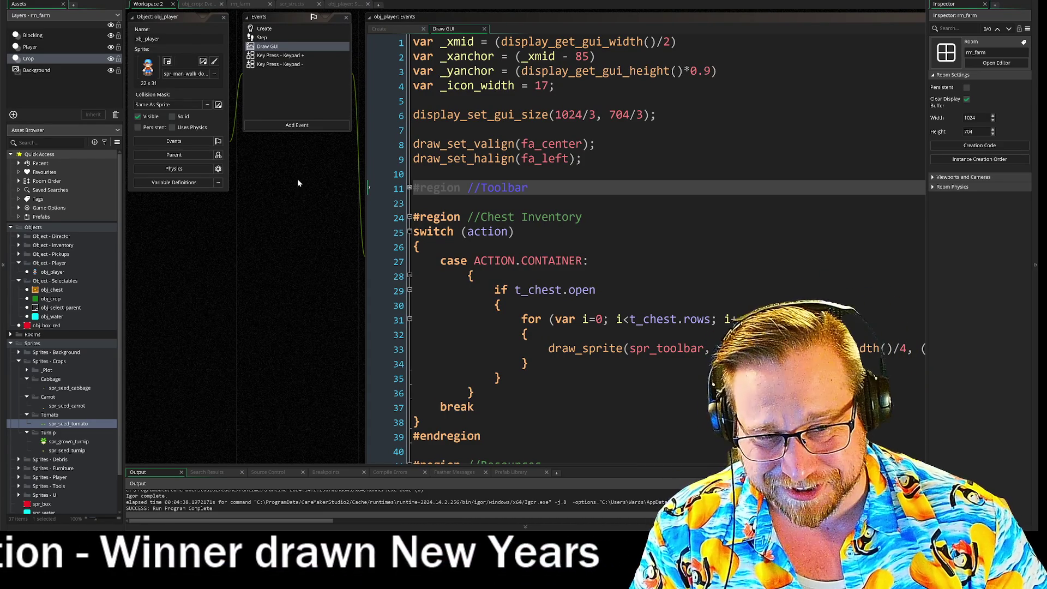
double_click(269, 39)
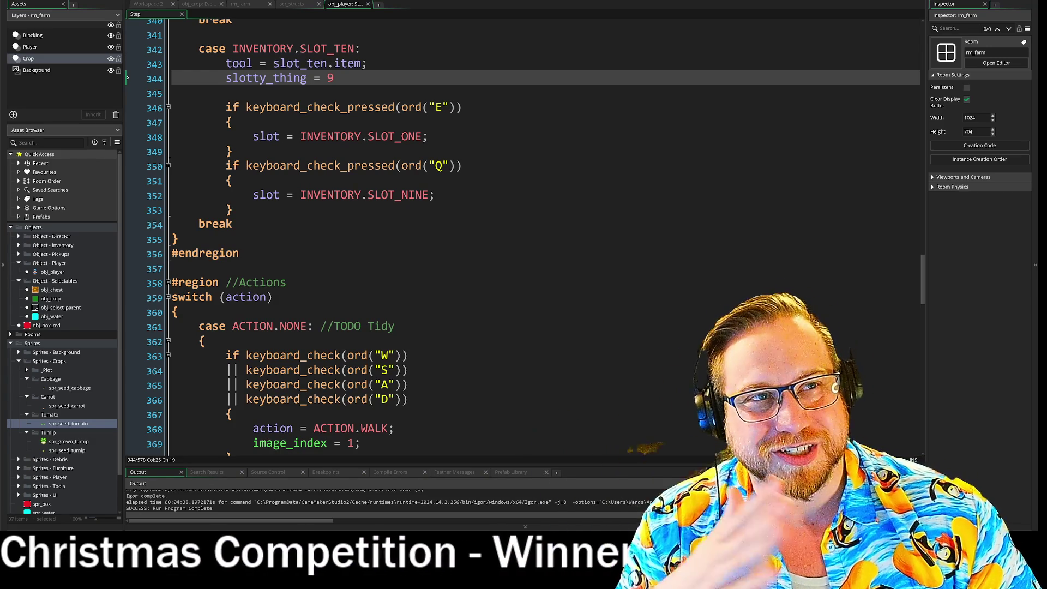
Scroll obj_player's Step code back up to line 1 in the Targeting region
scroll(522, 237, "up", 4)
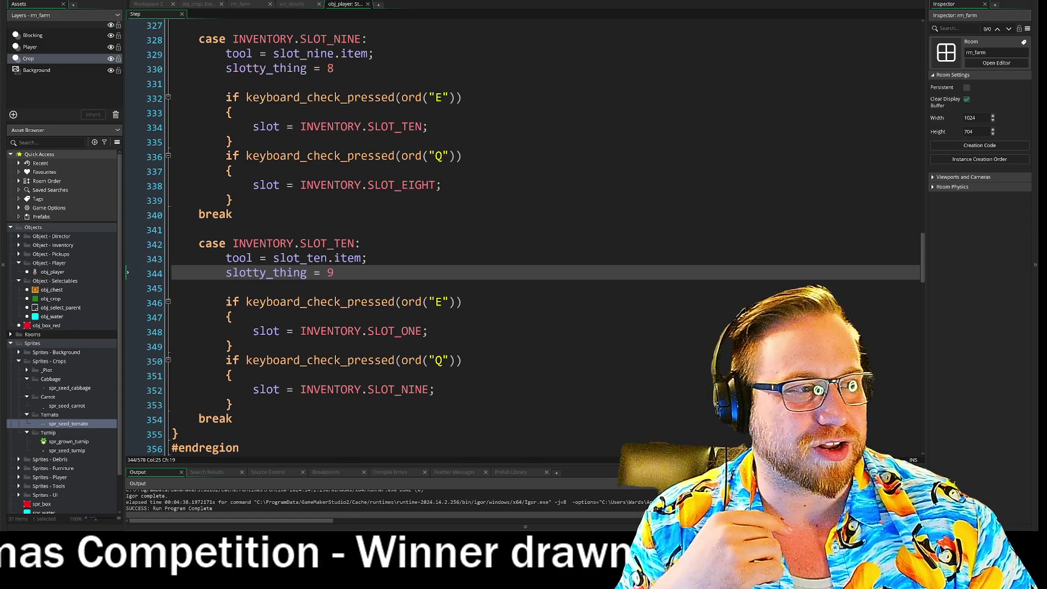
mouse_move(924, 257)
left_mouse_down()
mouse_move(910, 84)
mouse_move(922, 33)
left_mouse_up()
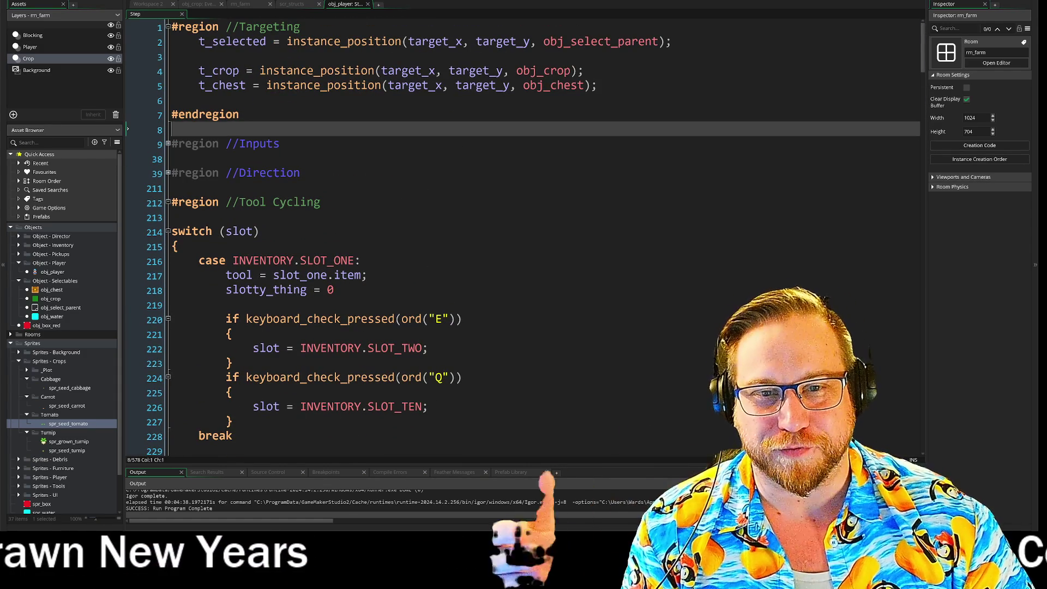
Collapse the Tool Cycling region so the Actions region's switch (action) code follows directly
left_click(199, 101)
key("Down")
key("Down")
key("Down")
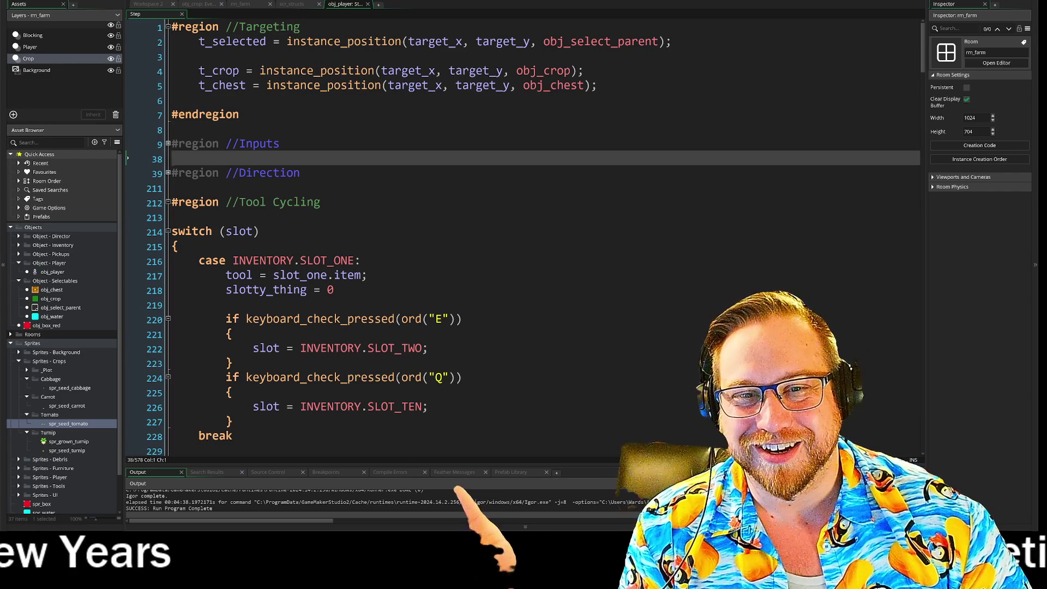
left_click(322, 202)
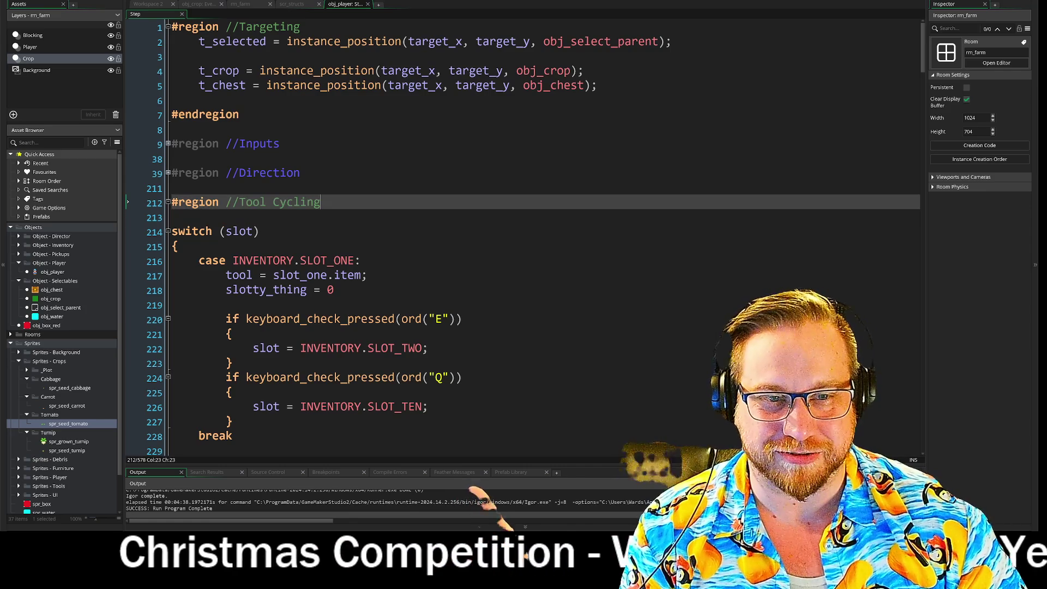
left_click(172, 188)
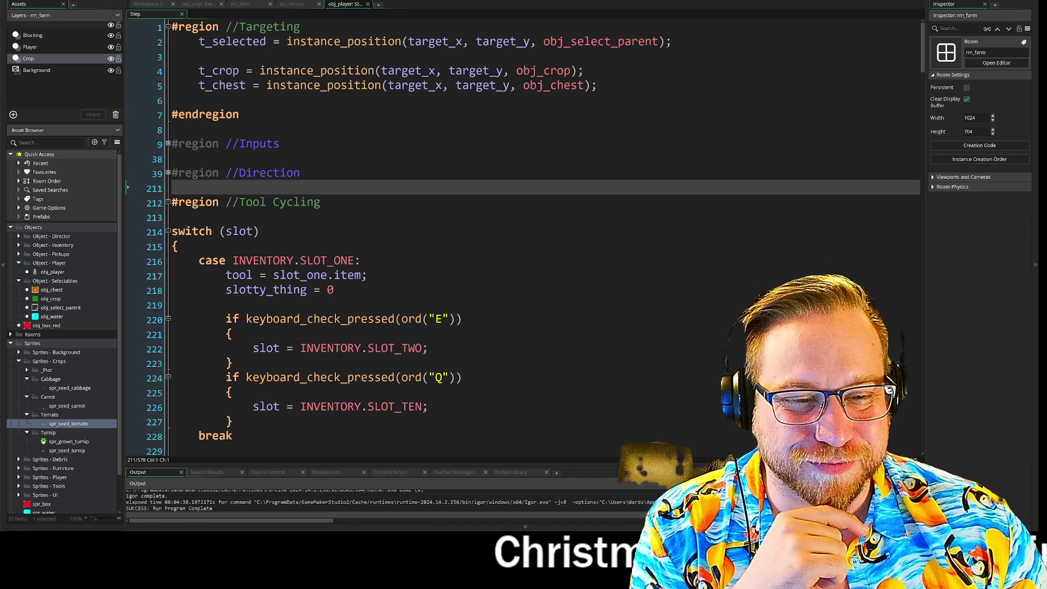
scroll(523, 234, "down", 2)
left_click(219, 105)
left_click(168, 105)
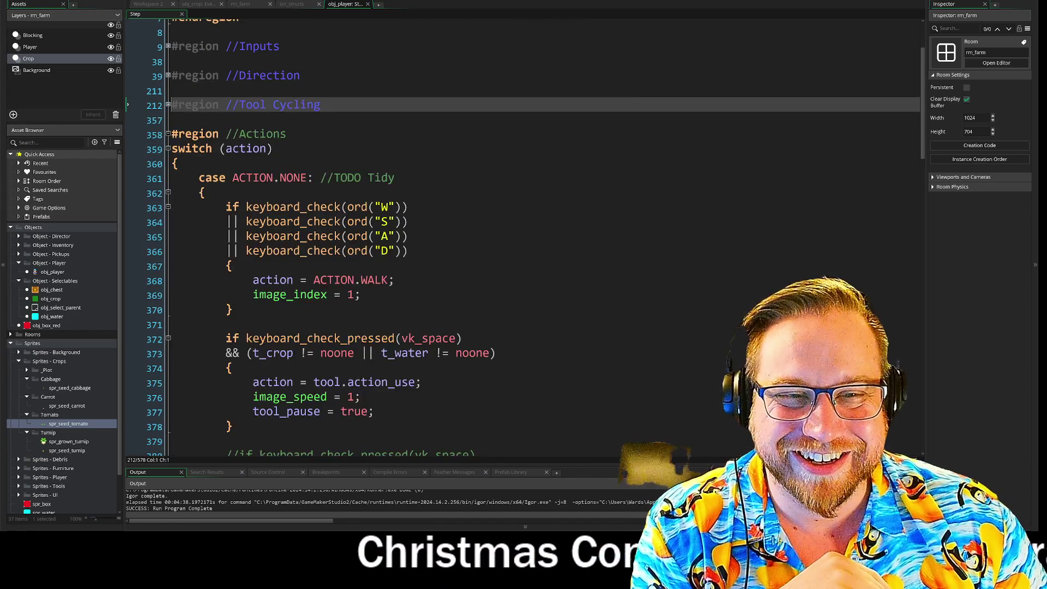
scroll(524, 245, "down", 1)
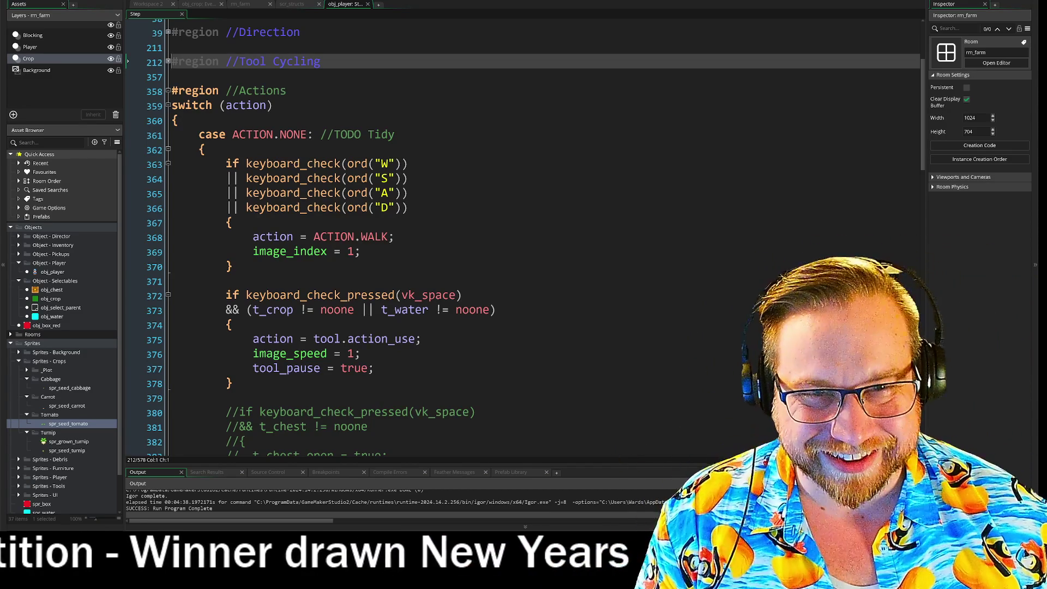
scroll(523, 240, "up", 3)
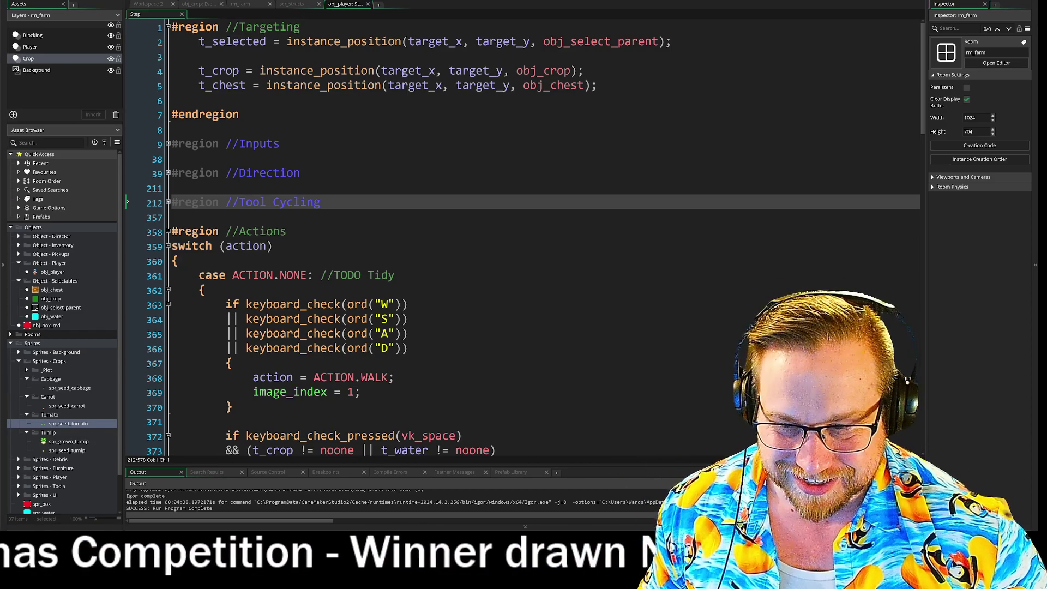
scroll(524, 246, "down", 2)
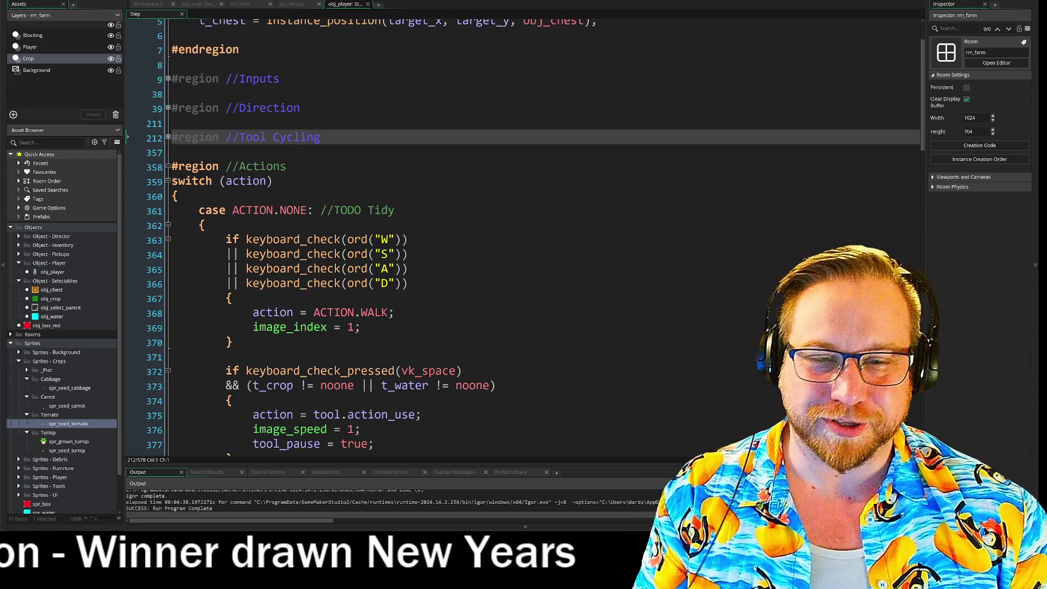
Scroll down to the ACTION.SEED case and edit its end-of-animation check near line 562
left_click_drag(922, 87, 916, 373)
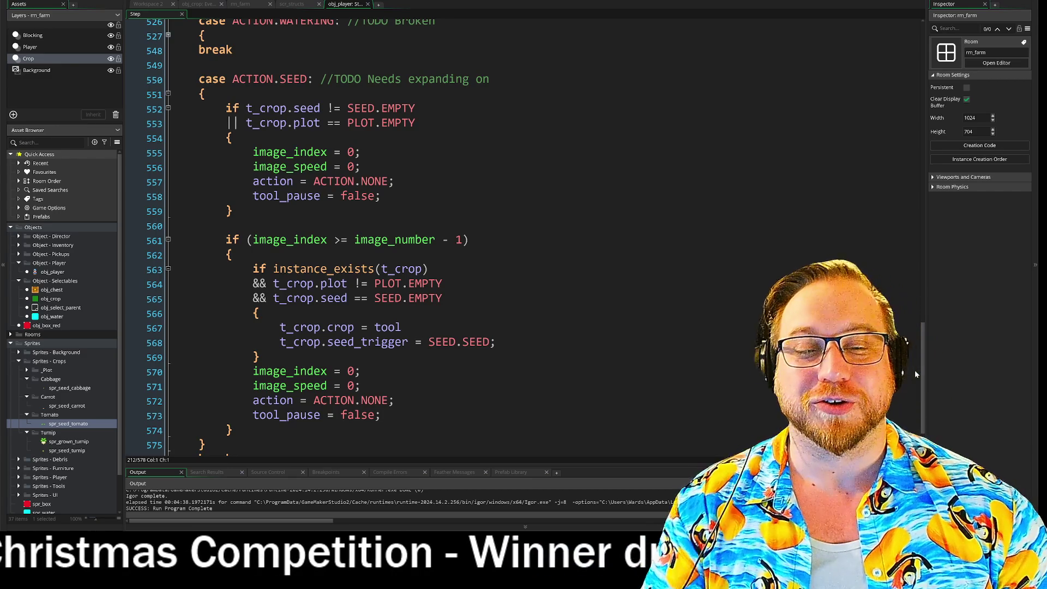
left_click(232, 255)
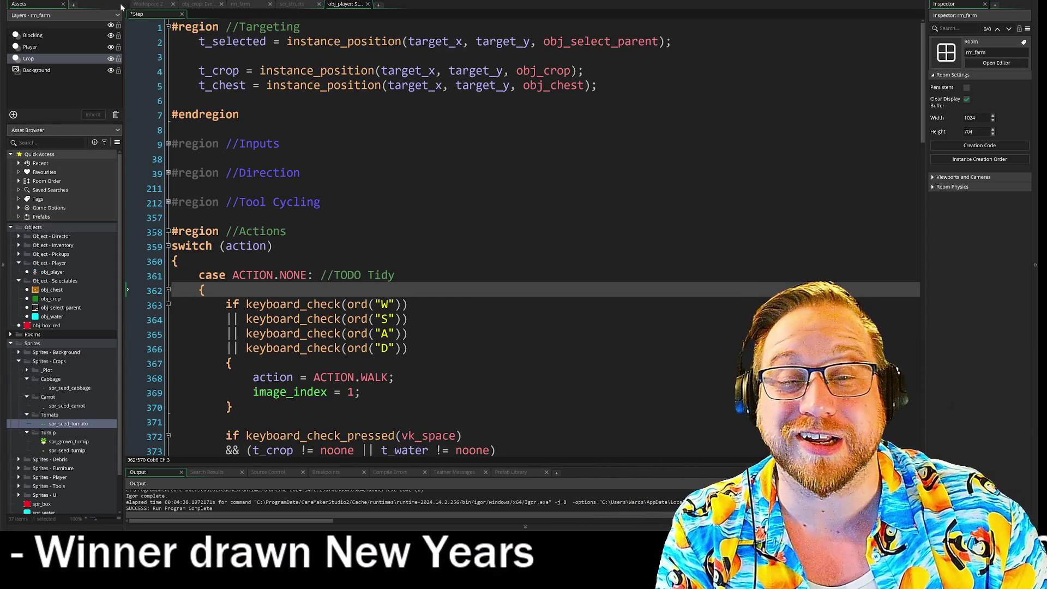
Save and run the game, then cut four clumps of grass with the scythe
key("F5")
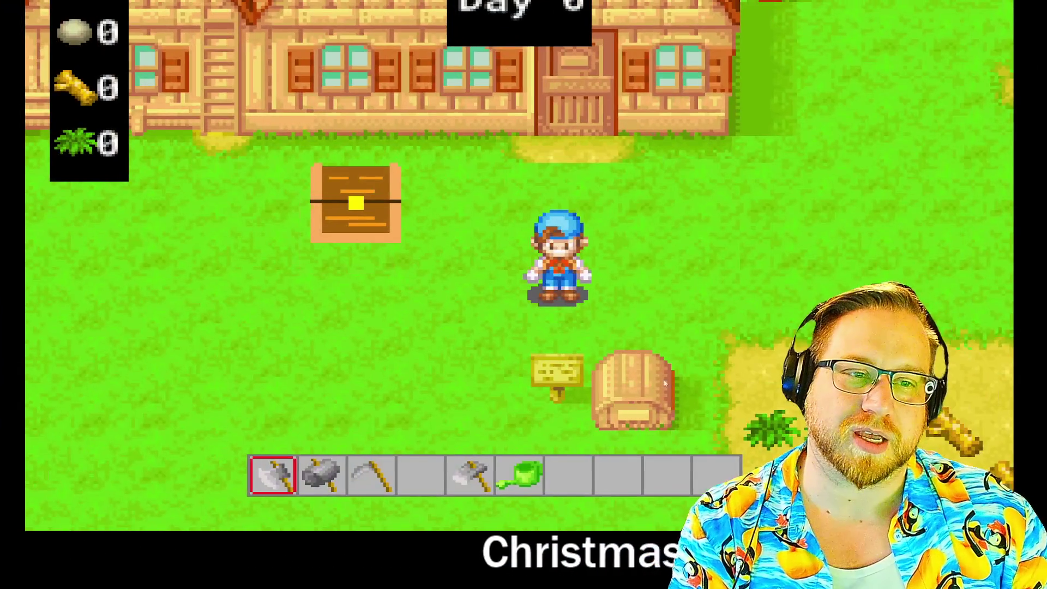
left_click(716, 330)
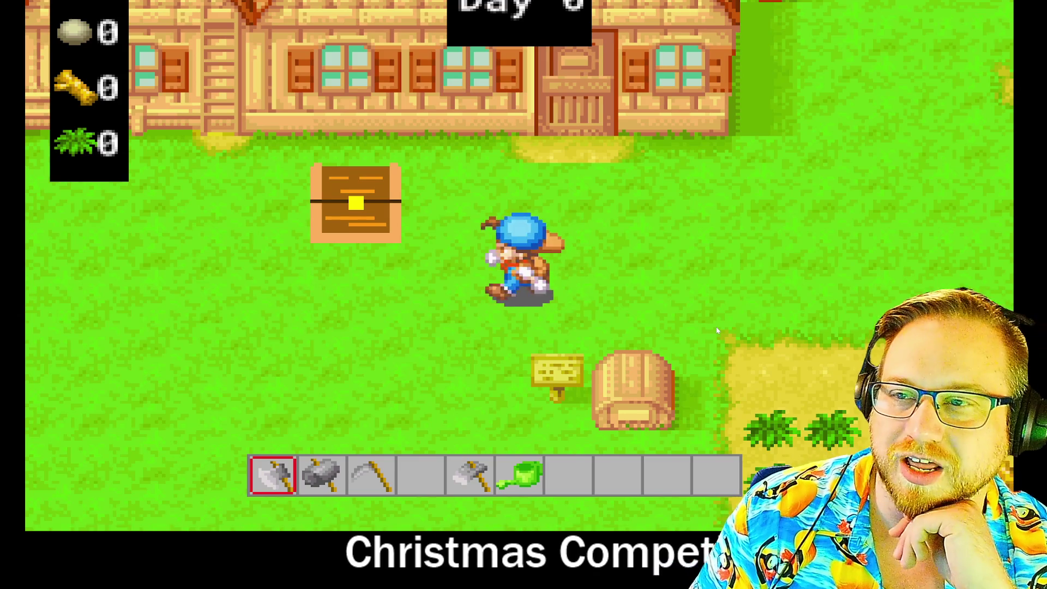
key("s")
key("d")
key("3")
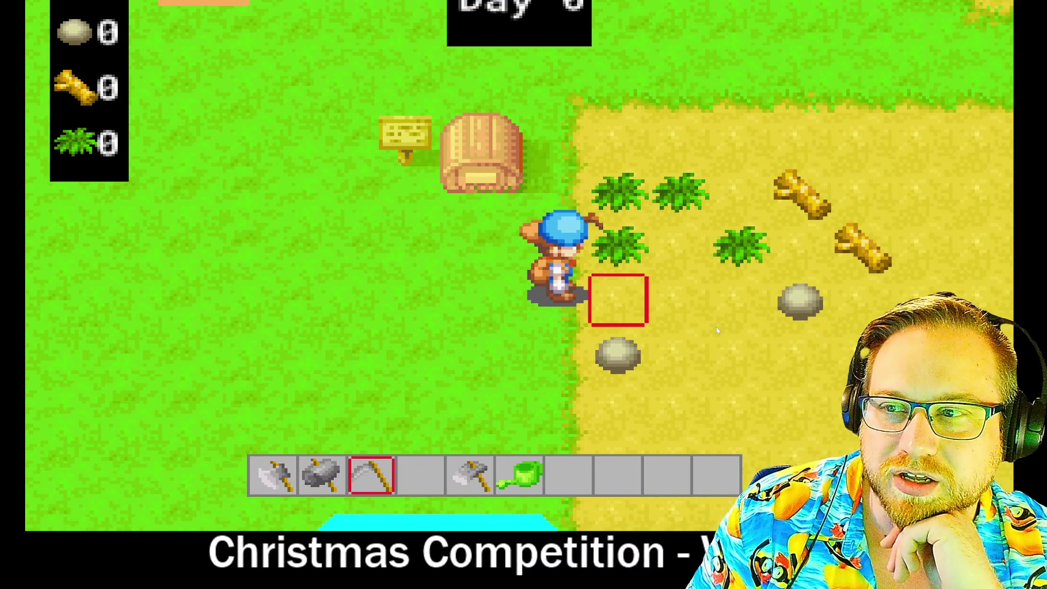
key("w")
left_click(715, 326)
key("d")
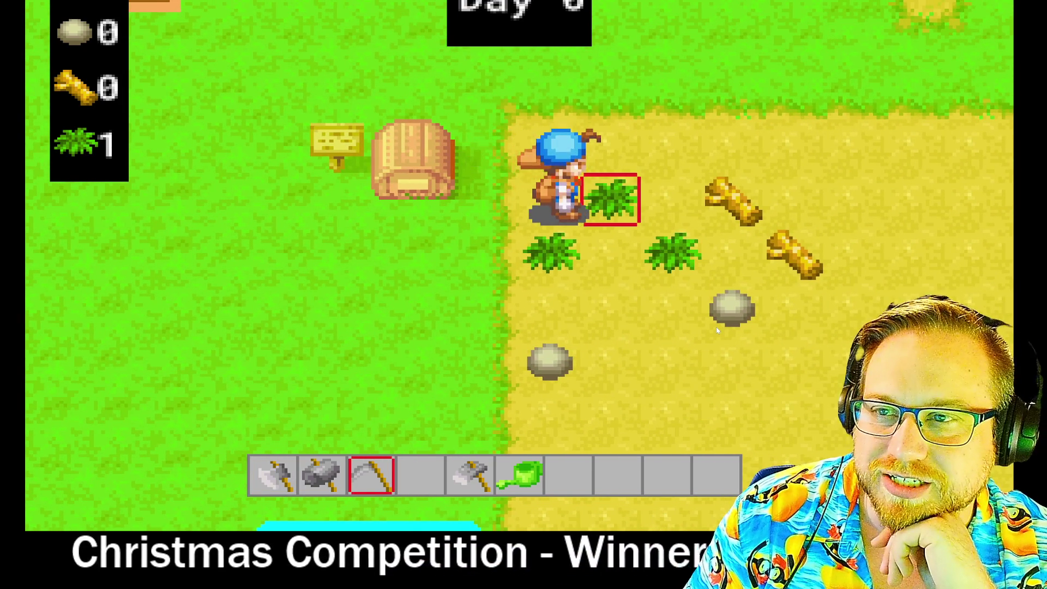
left_click(715, 326)
key("s")
left_click(716, 326)
key("d")
key("s")
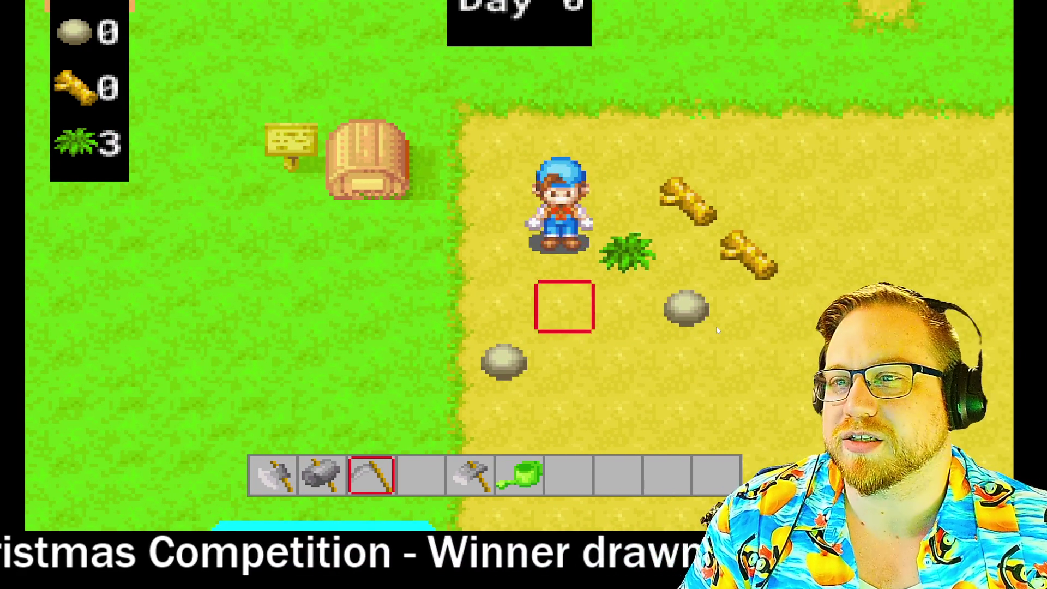
key("d")
left_click(718, 330)
key("a")
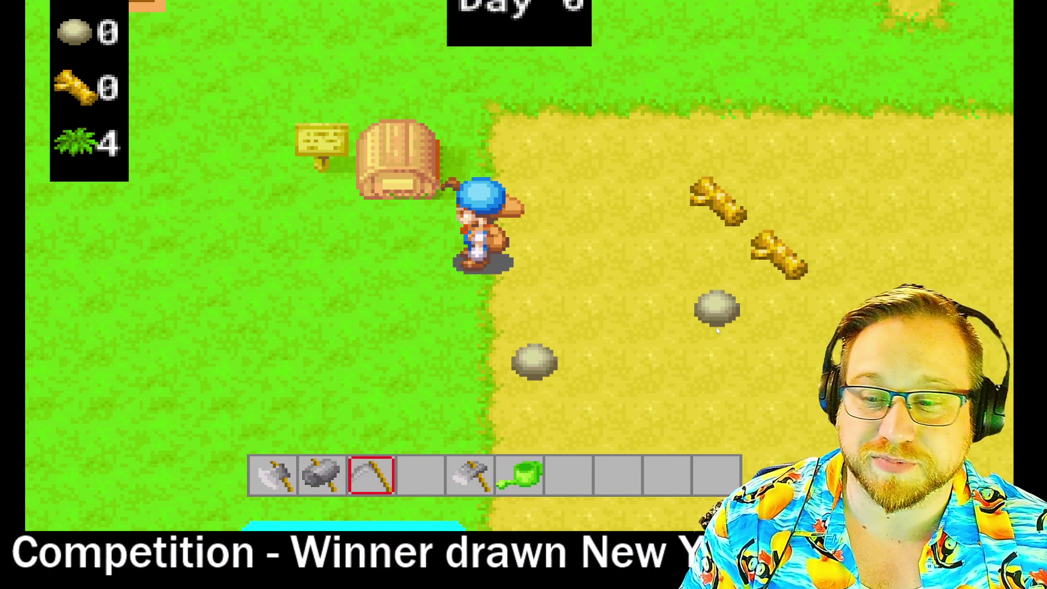
Switch to the hoe and till several sand tiles in the field
scroll(715, 326, "down", 2)
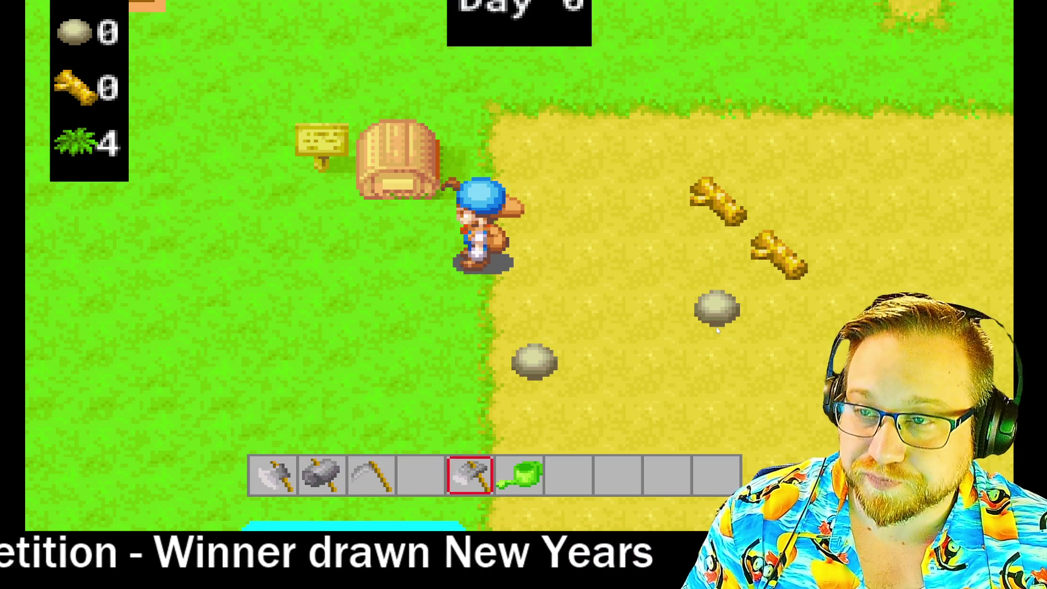
key("w")
key("d")
key("s")
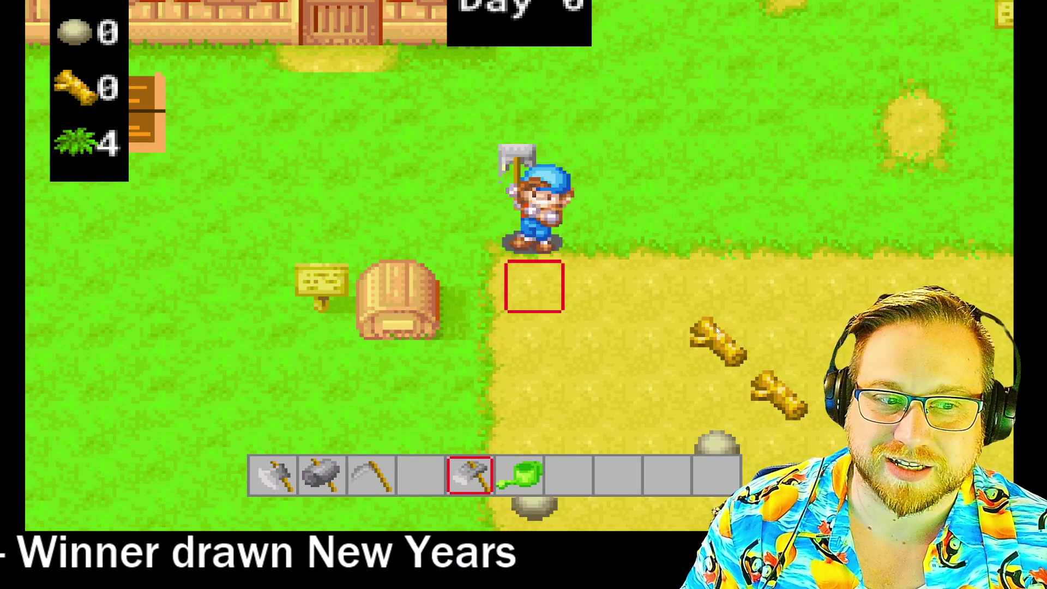
key("s")
key("s")
left_click(717, 330)
key("w")
key("d")
key("s")
left_click(716, 329)
key("s")
left_click(717, 330)
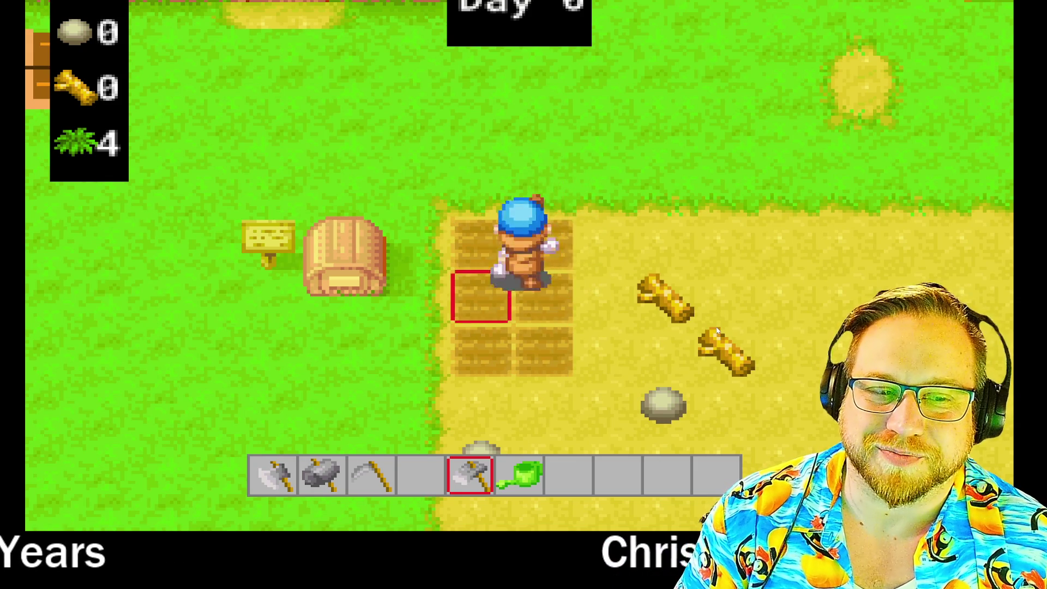
Walk back to the storage chest and open it
key("w")
key("a")
left_click(716, 326)
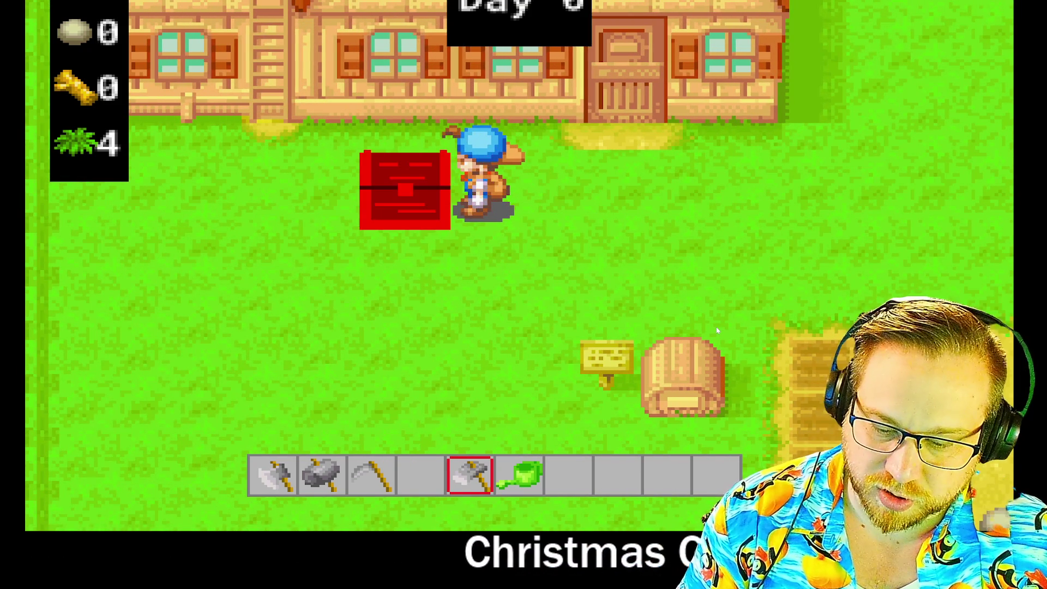
Collect three seed bags, cycle slots 4, 6 and 8, and plant a seed on a tilled tile
key("d")
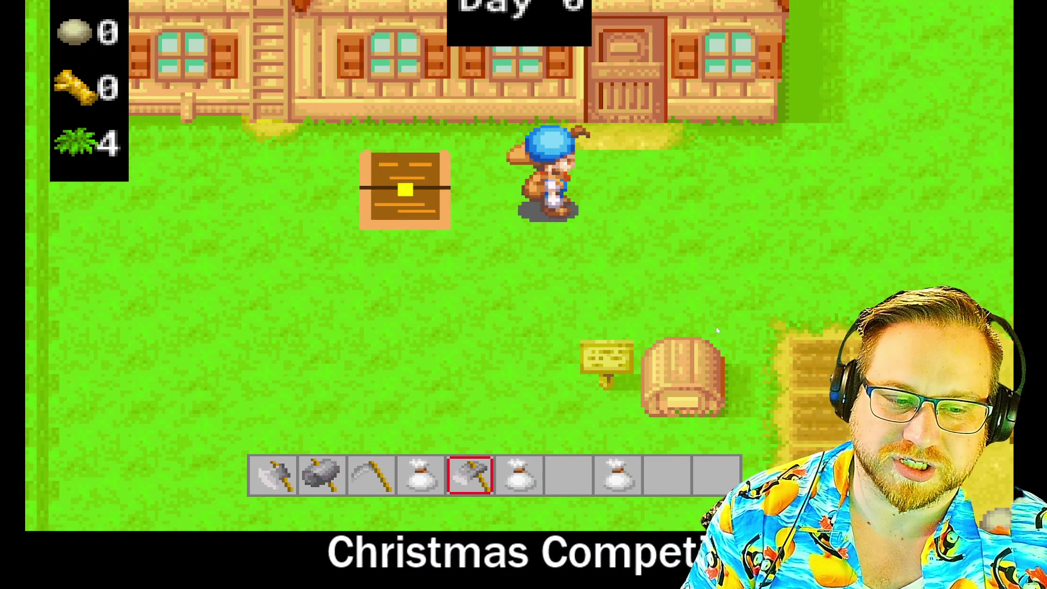
key("4")
key("d")
key("s")
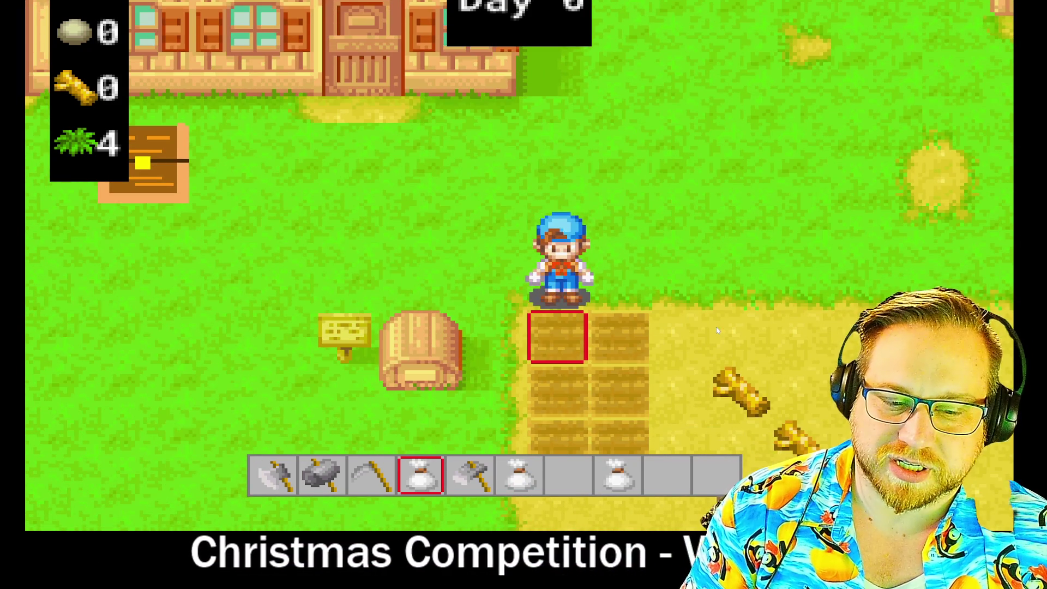
key("s")
key("6")
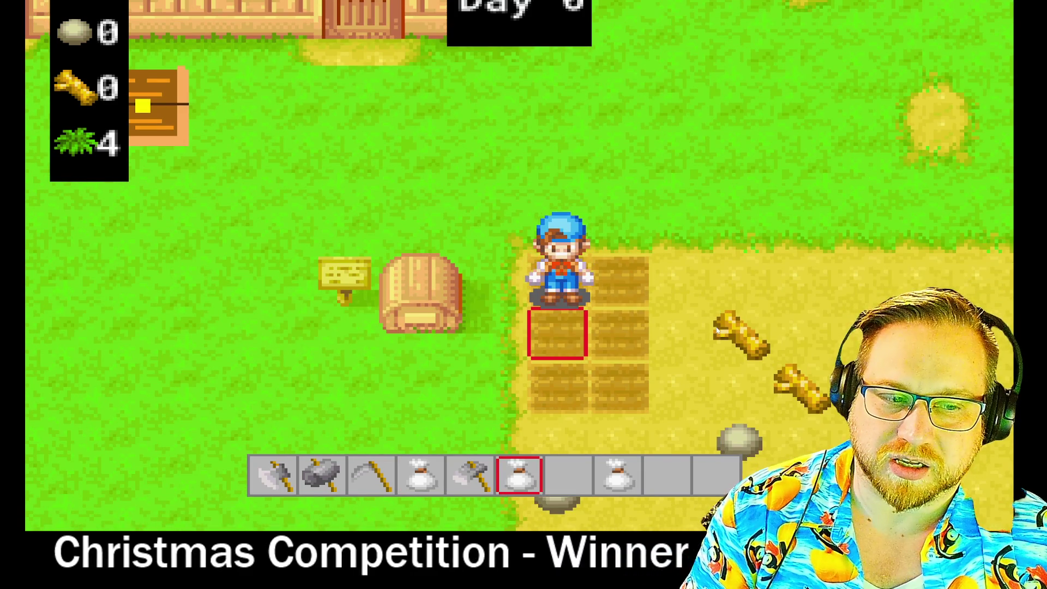
key("8")
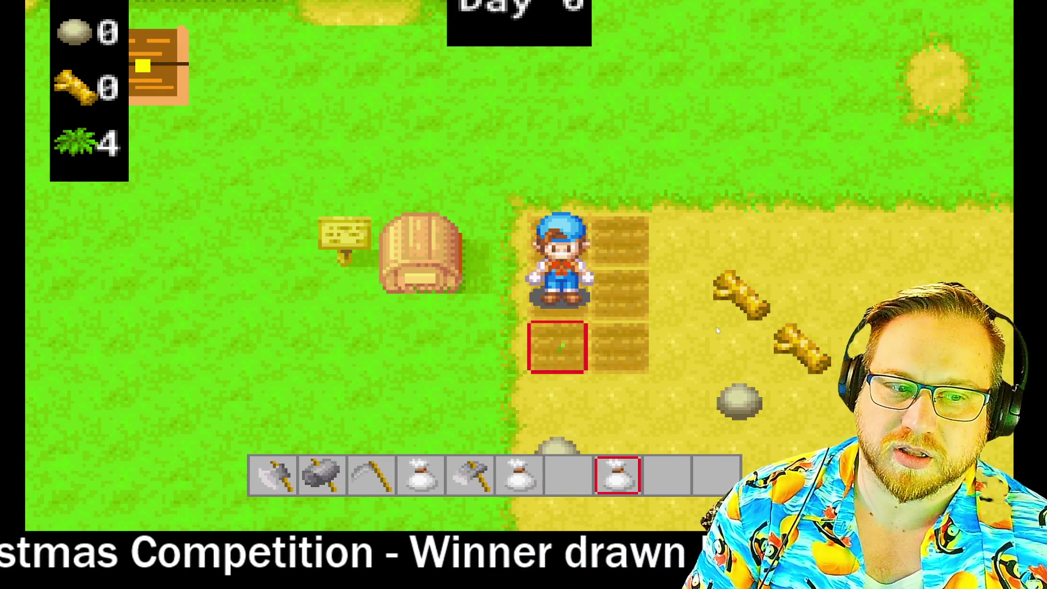
key("w")
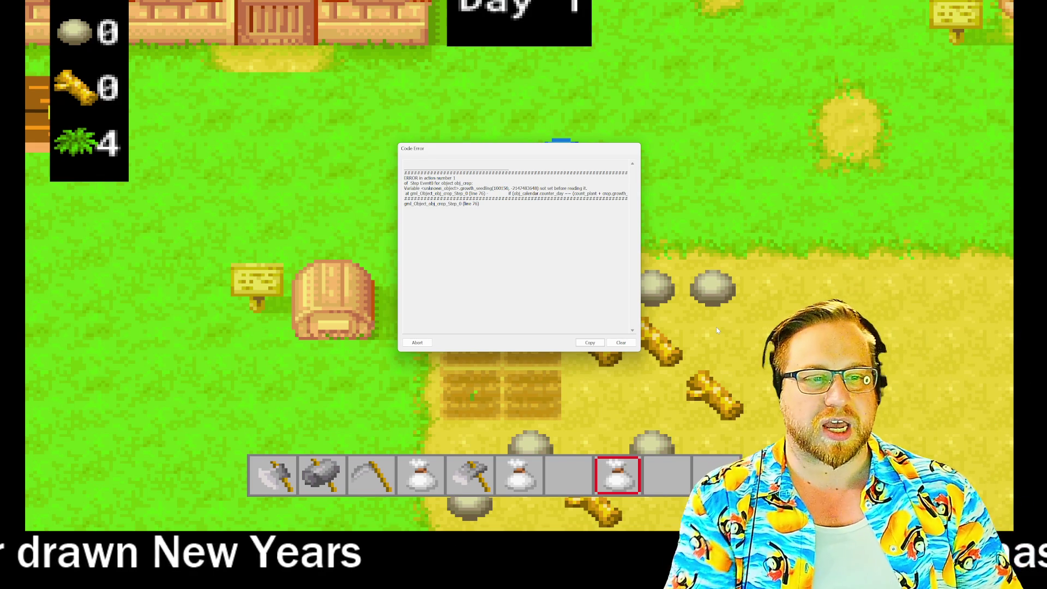
Move the growth_seed error report aside to see the game, then abort the crashed run
mouse_move(552, 148)
left_mouse_down()
mouse_move(941, 87)
mouse_move(906, 50)
left_mouse_up()
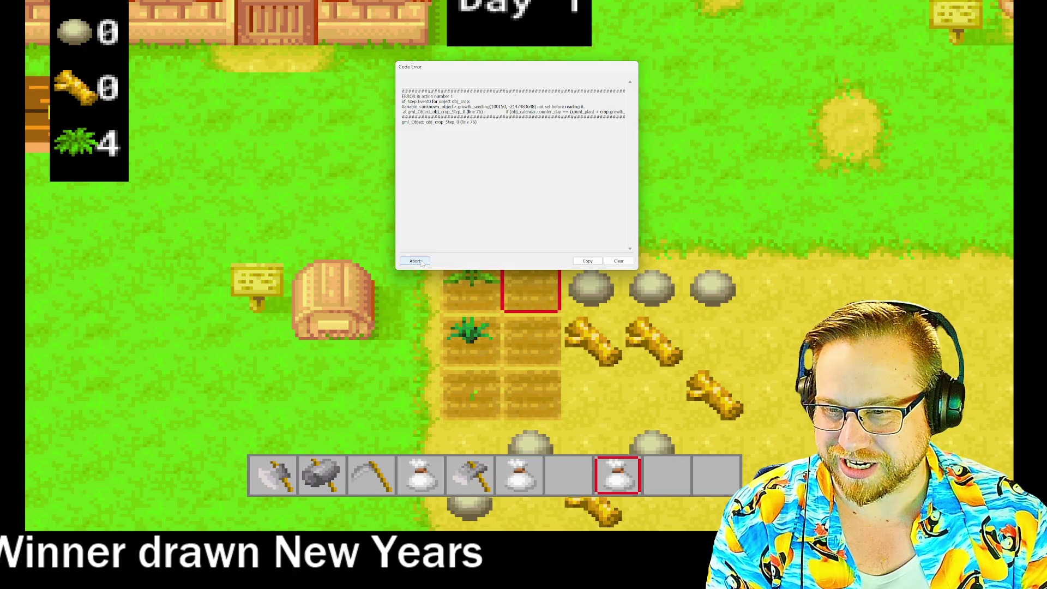
left_click(415, 262)
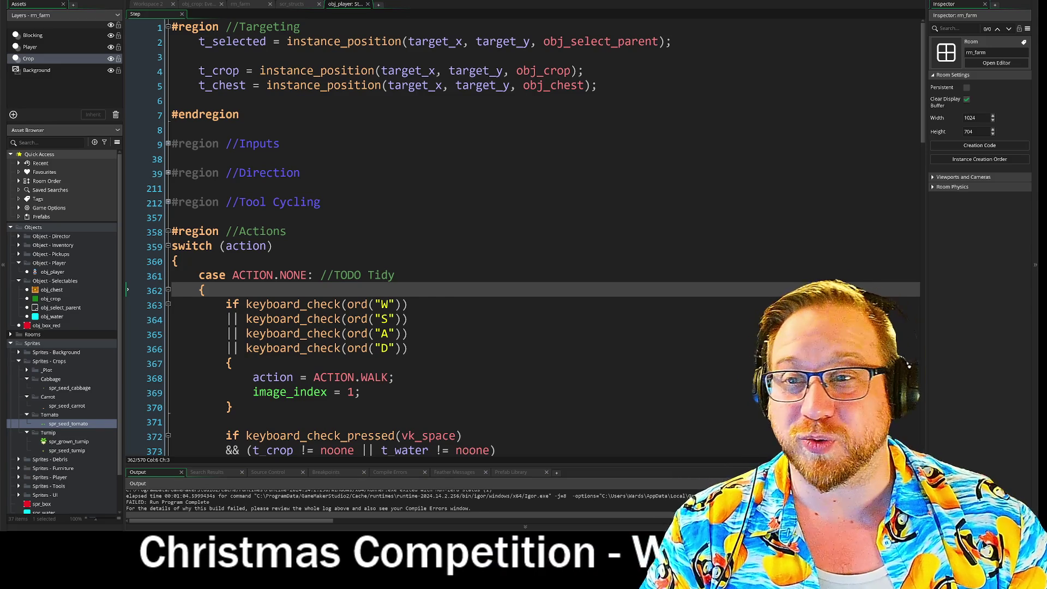
scroll(523, 240, "down", 3)
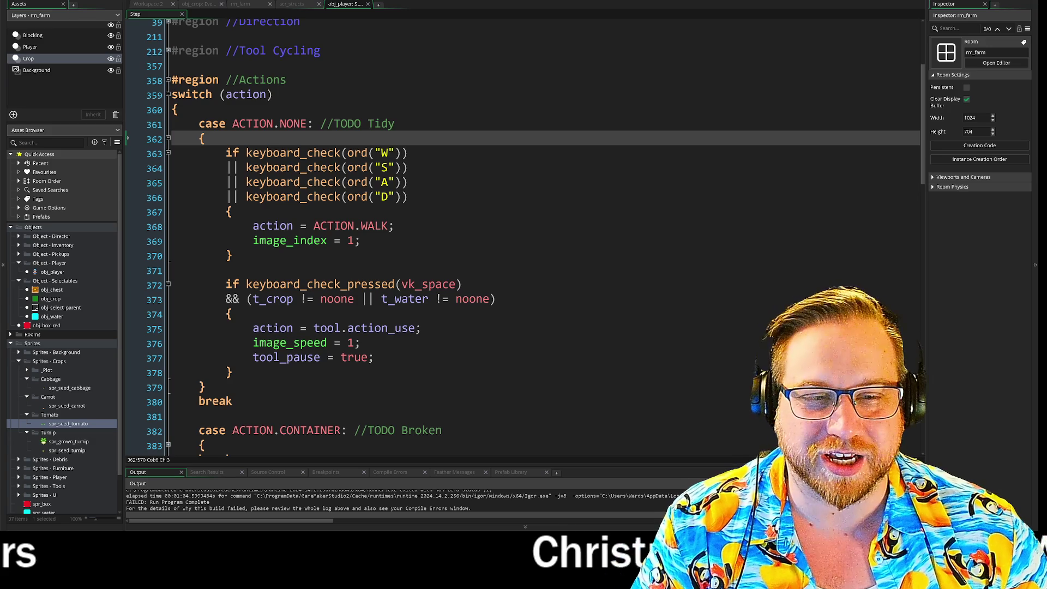
left_click(279, 271)
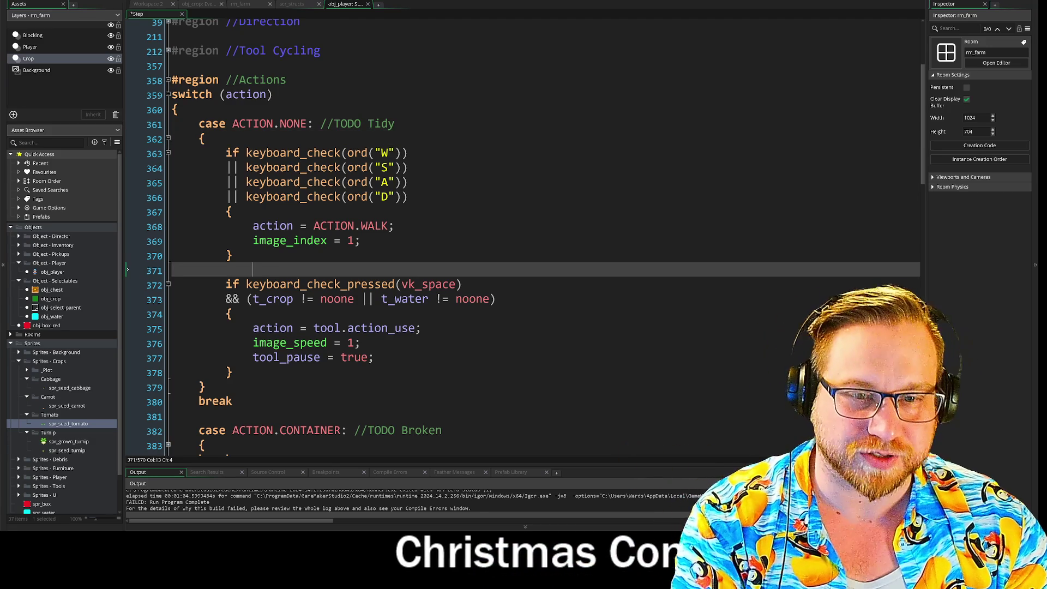
key("BackSpace")
key("BackSpace")
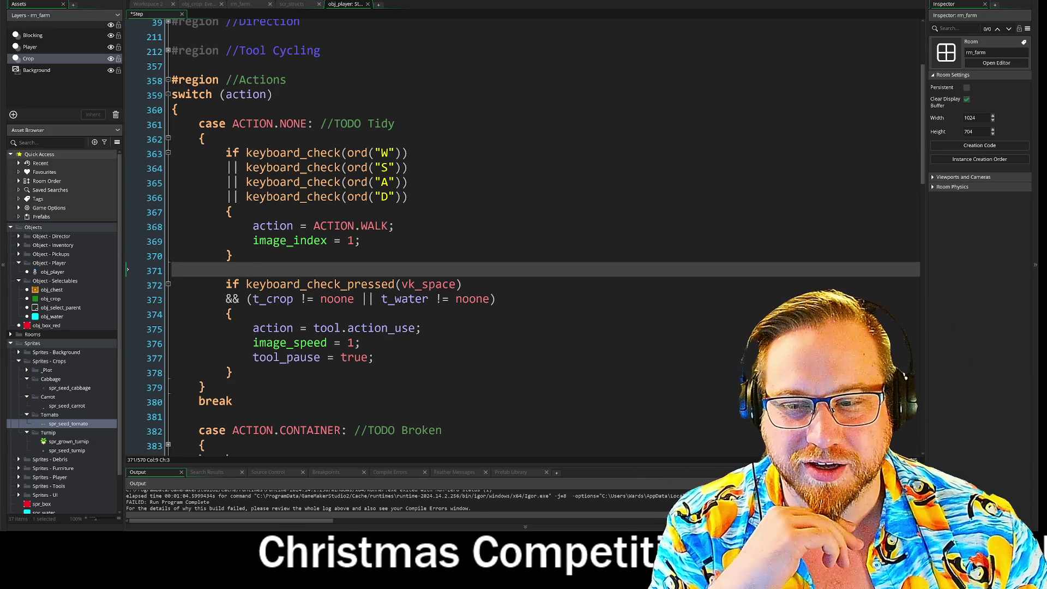
key("Up")
key("Up")
key("Up")
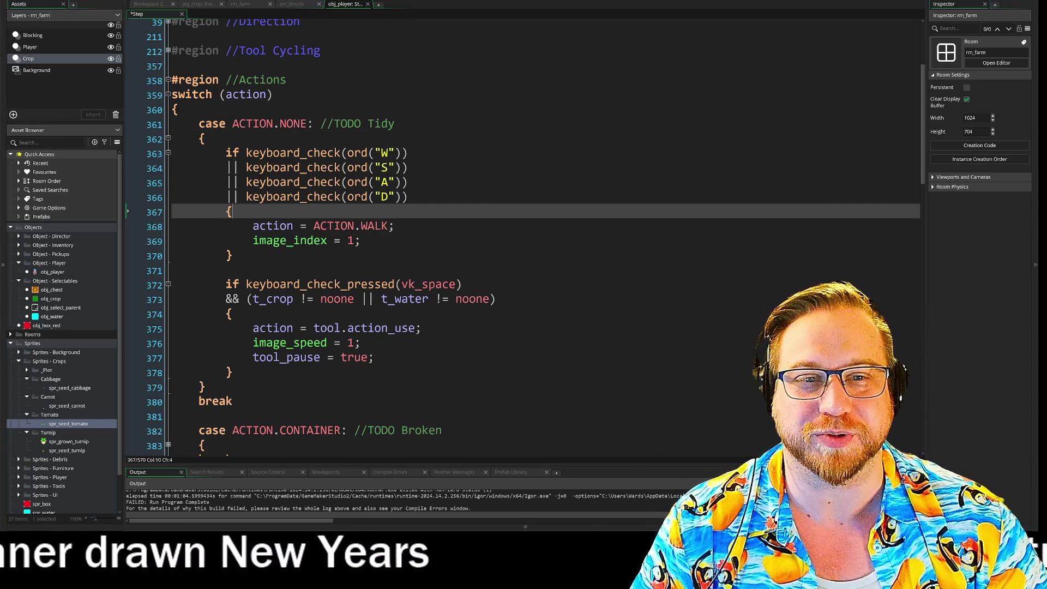
left_click(204, 139)
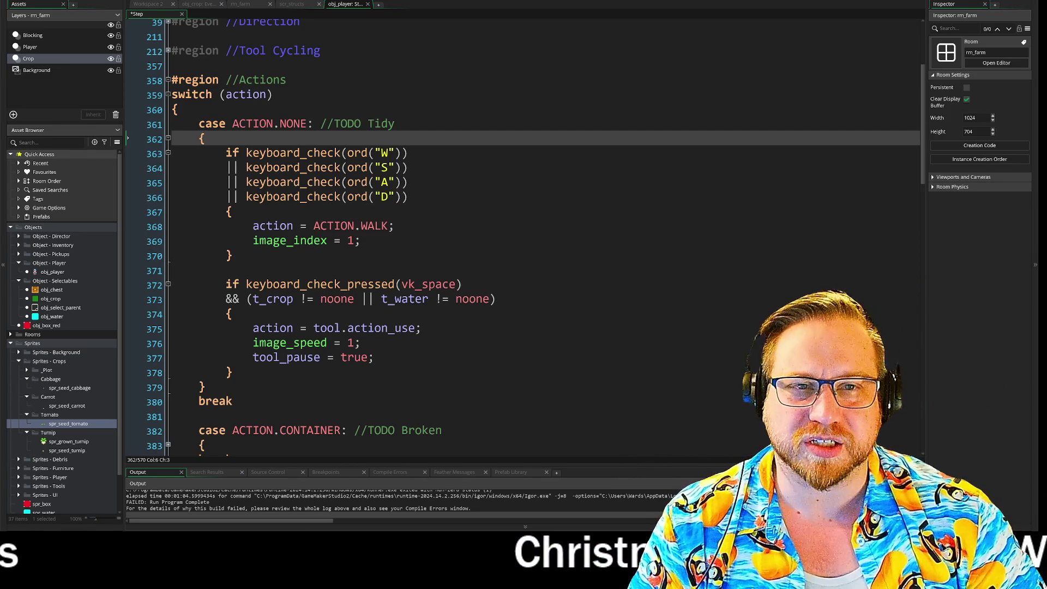
left_click(295, 5)
Select the cabbage struct's growth_stage lines 104–105 in scr_structs and move the running game window aside
scroll(171, 155, "down", 5)
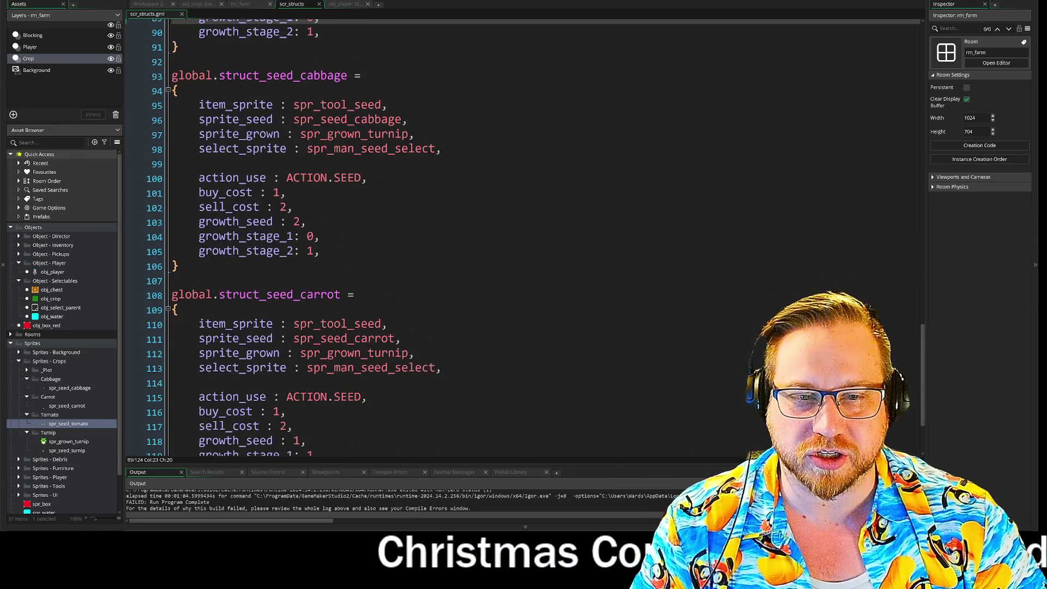
left_click_drag(171, 153, 128, 166)
left_click(127, 179)
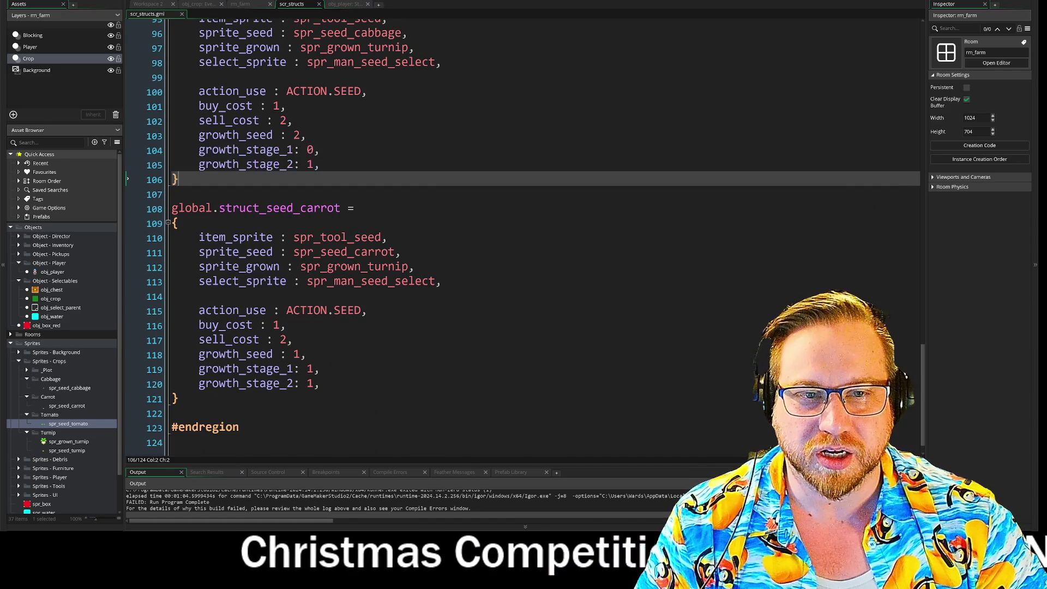
left_click_drag(198, 150, 320, 165)
scroll(321, 165, "down", 1)
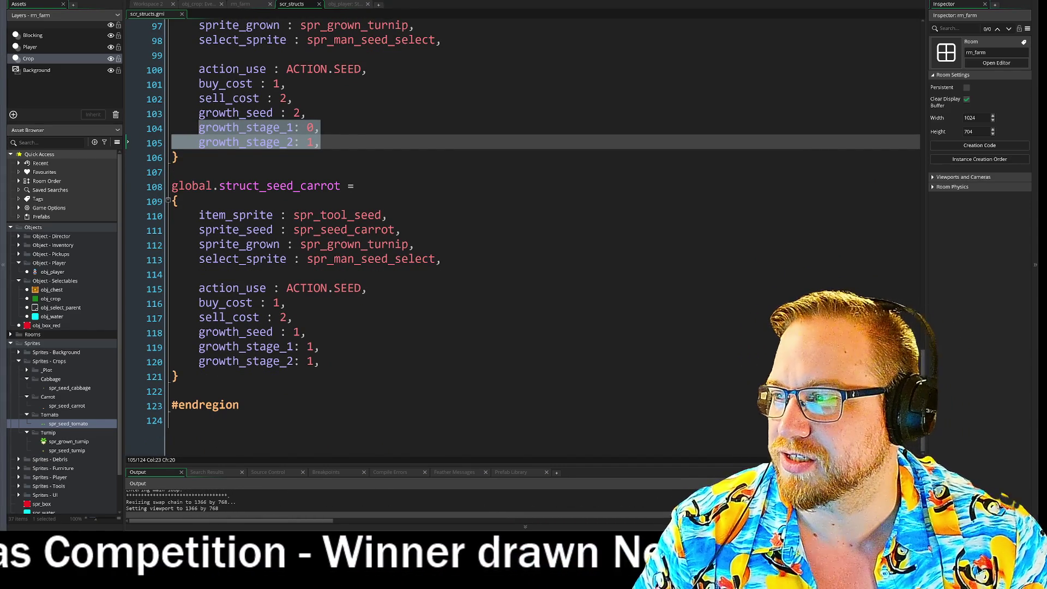
mouse_move(103, 161)
left_mouse_down()
mouse_move(384, 3)
mouse_move(248, 24)
mouse_move(283, 27)
mouse_move(272, 27)
left_mouse_up()
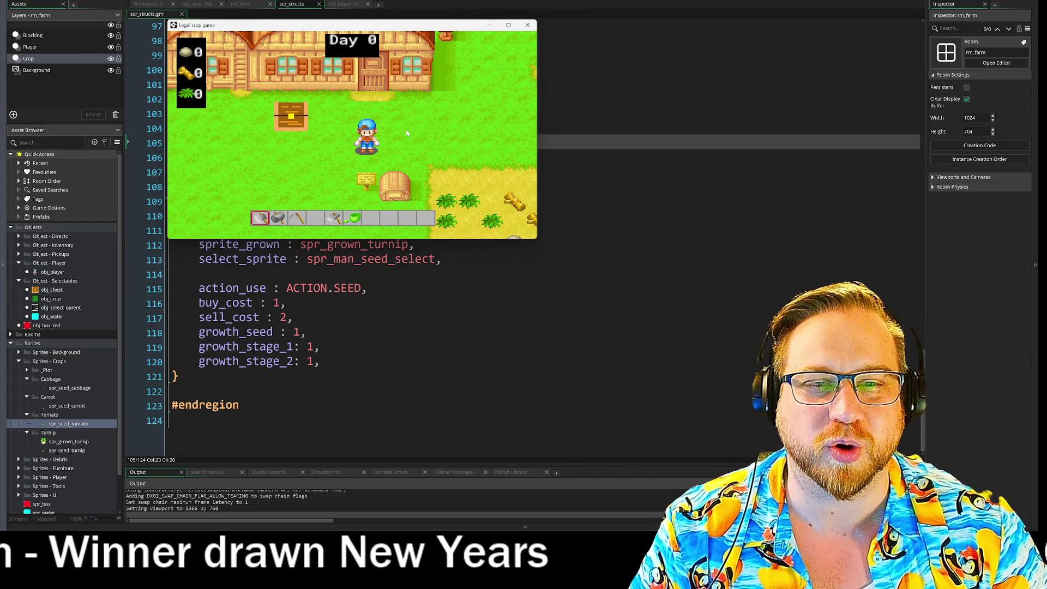
Walk the farmer along the field and back to the chest to take seed bags
key("d")
scroll(407, 124, "down", 4)
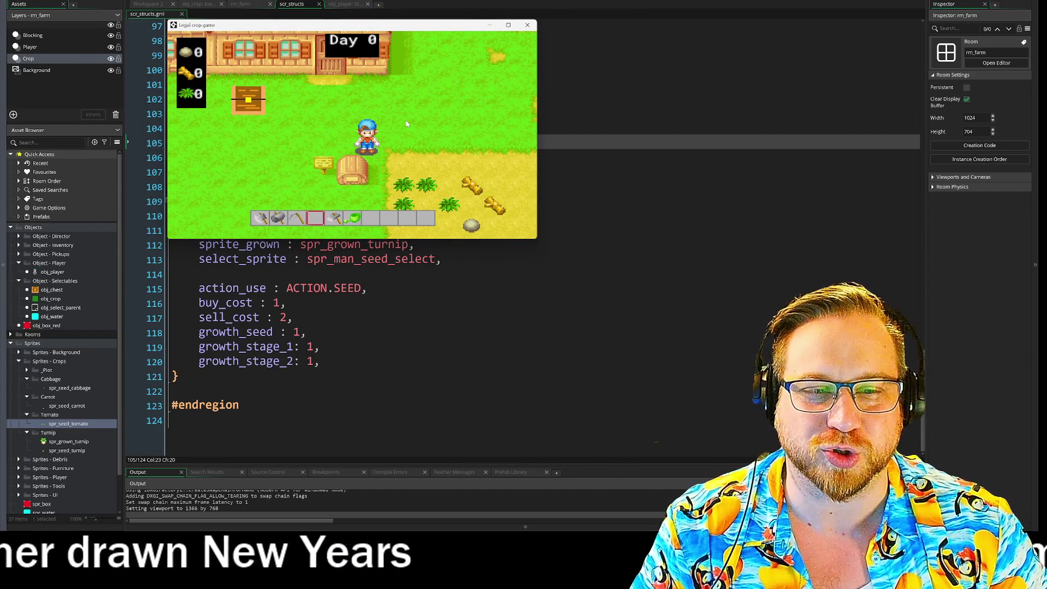
key("d")
key("s")
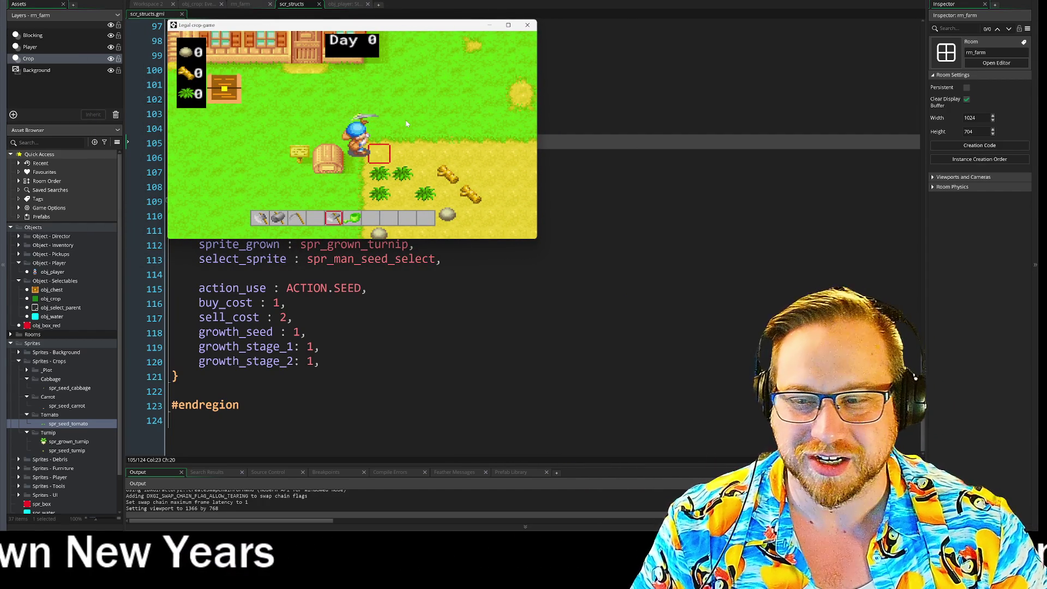
key("d")
key("d")
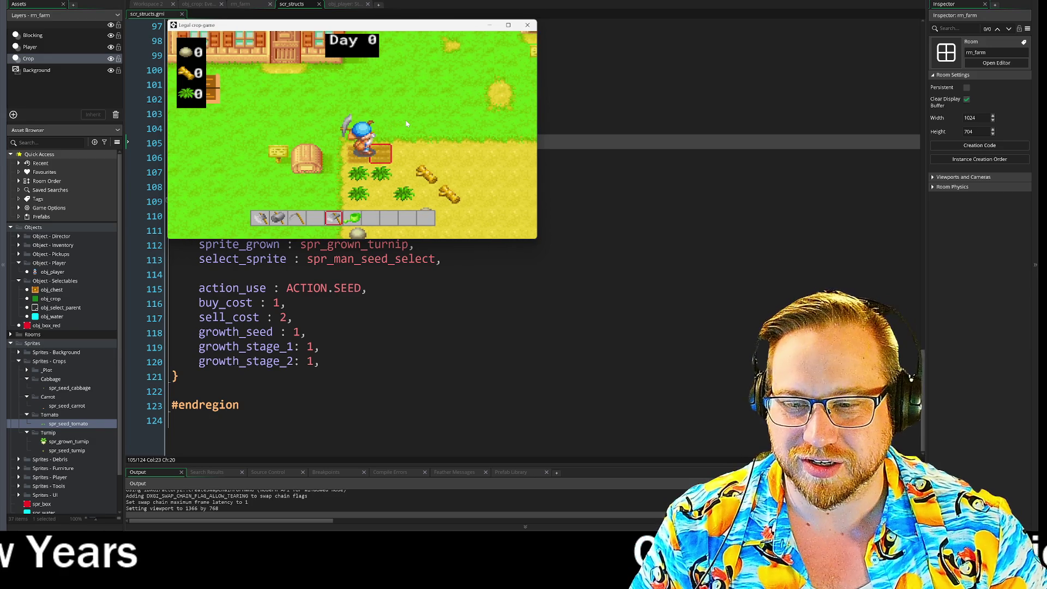
key("a")
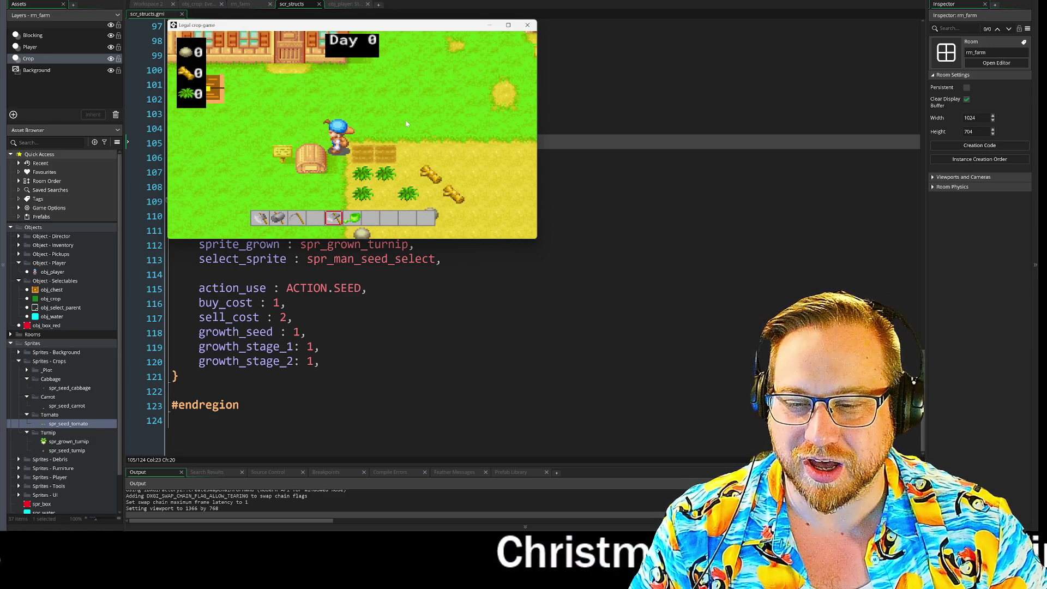
key("w")
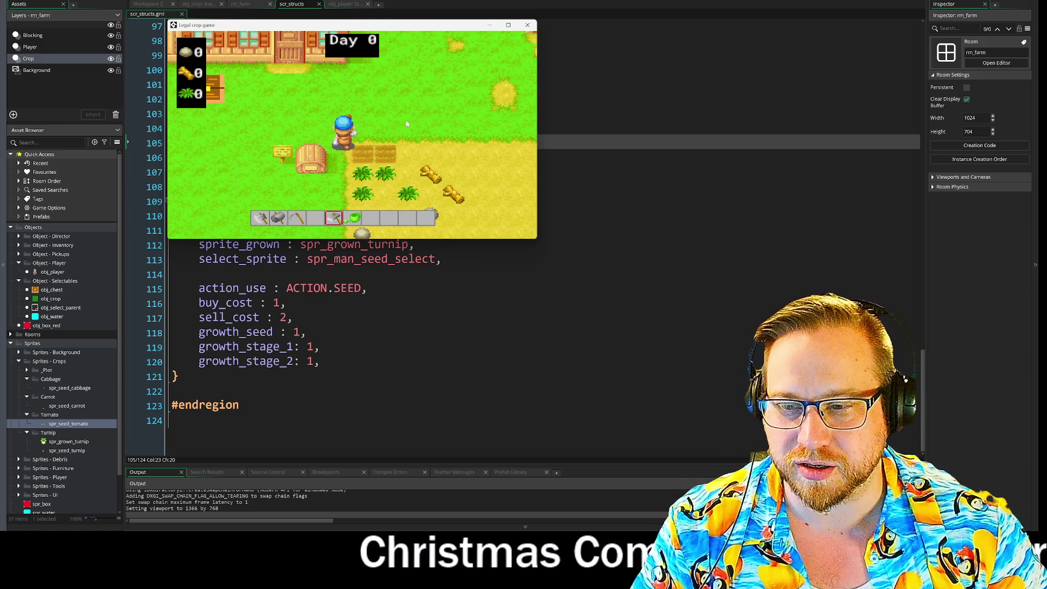
key("a")
key("a")
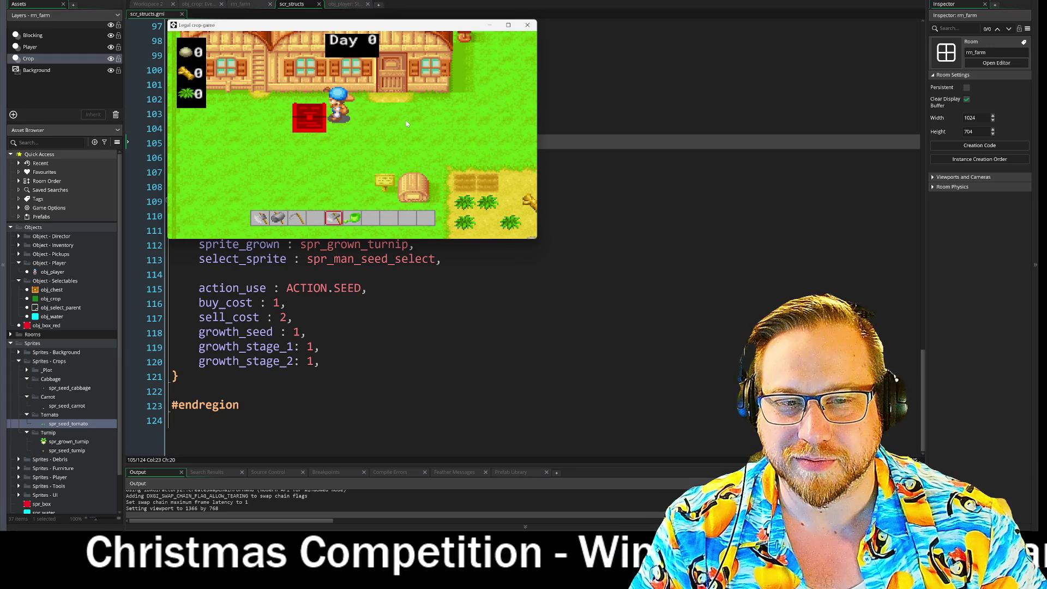
key("e")
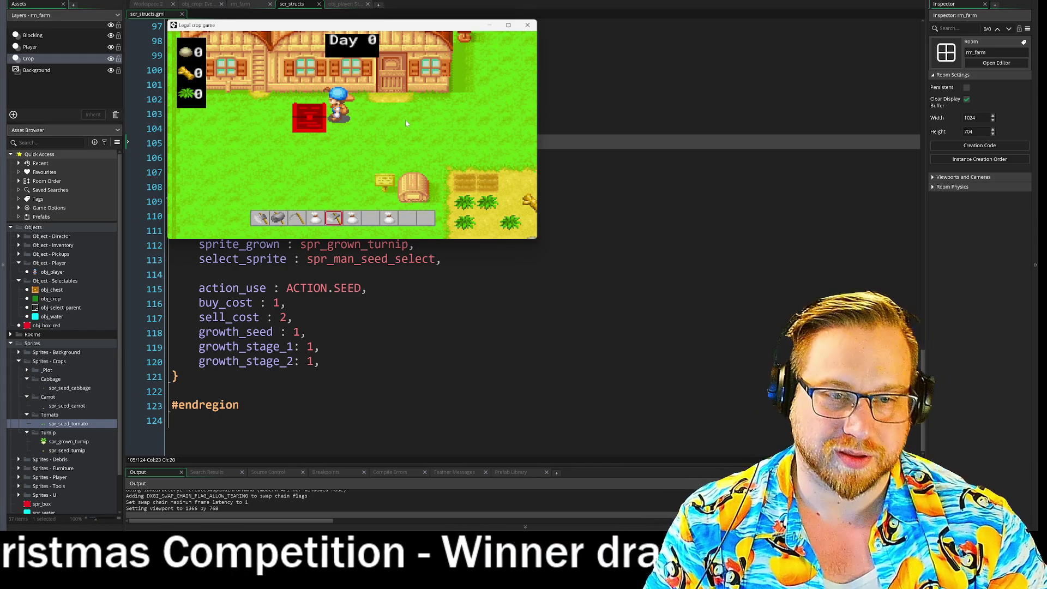
Walk down to the tilled plot and advance to Day 1, triggering the obj_crop error
scroll(406, 123, "up", 1)
key("d")
key("s")
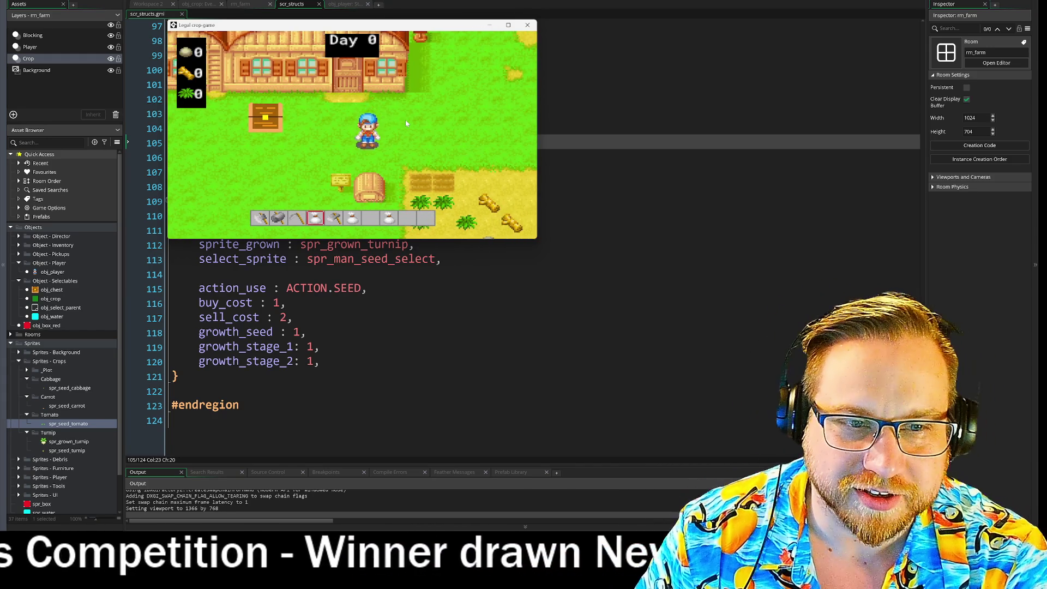
key("s")
key("d")
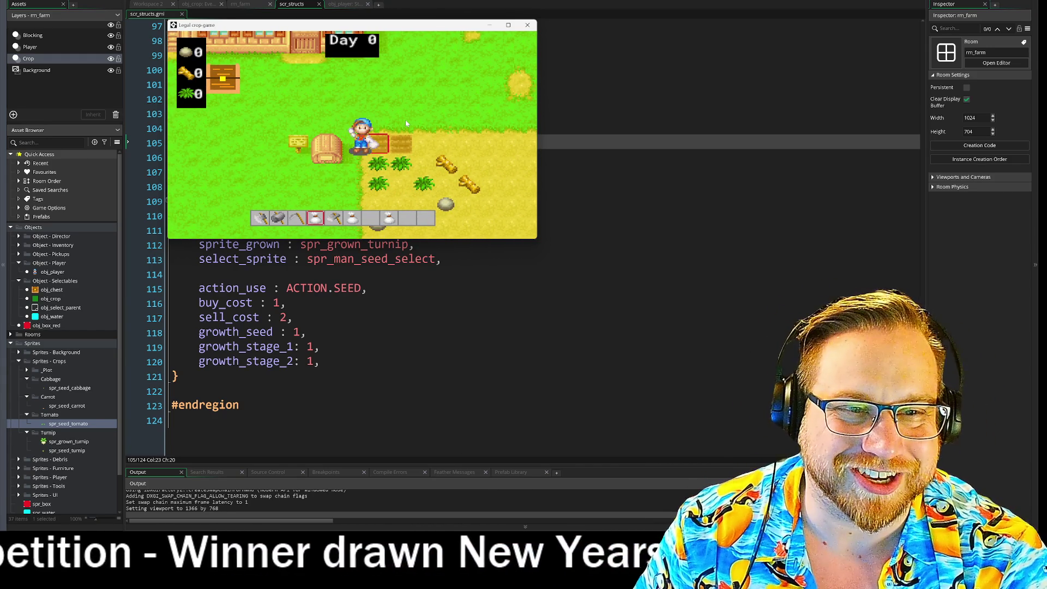
key("w")
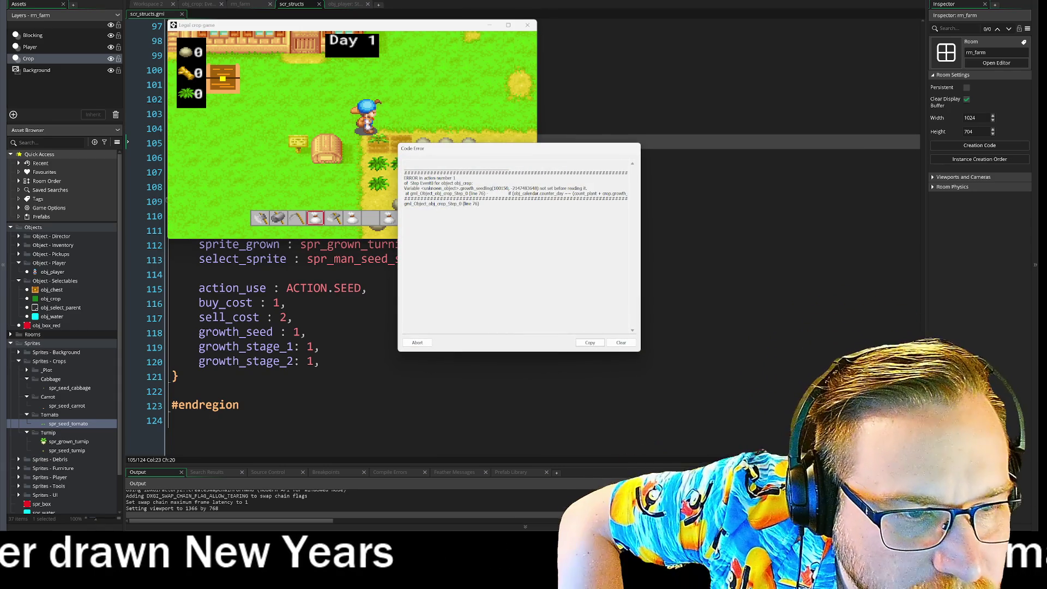
Highlight the unset variable name in the Code Error message, then abort the game
left_click_drag(509, 188, 423, 193)
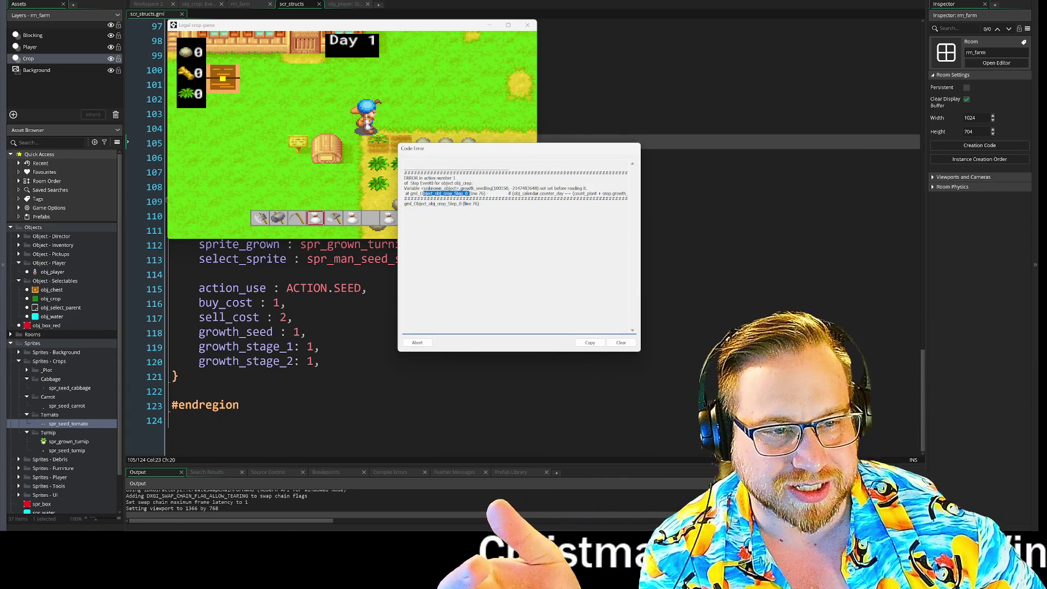
left_click(417, 343)
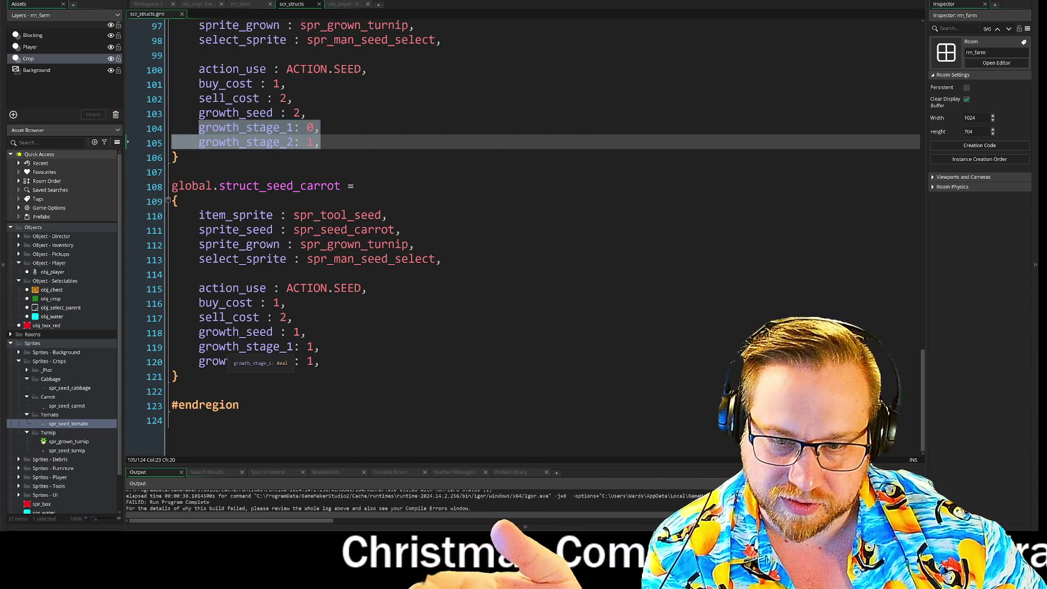
Open obj_crop from the Asset Browser and bring up its Step event code
double_click(50, 299)
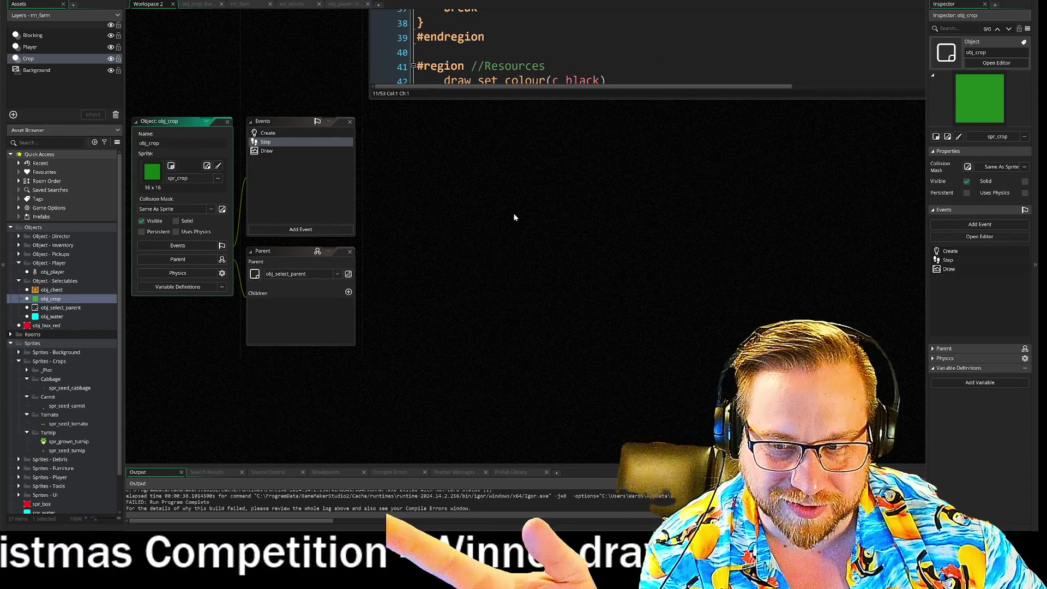
scroll(546, 175, "up", 3)
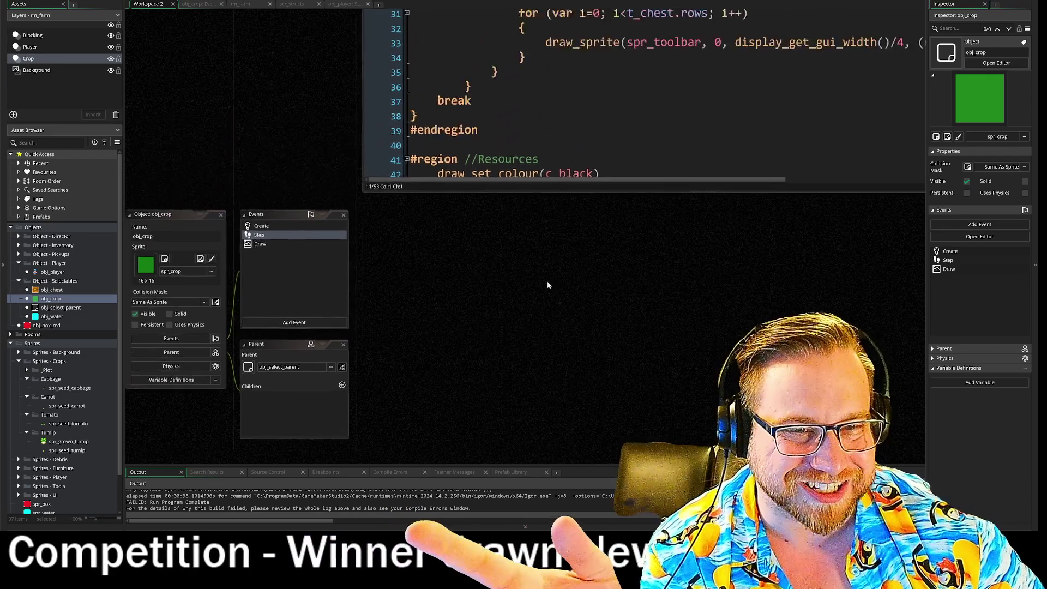
double_click(276, 256)
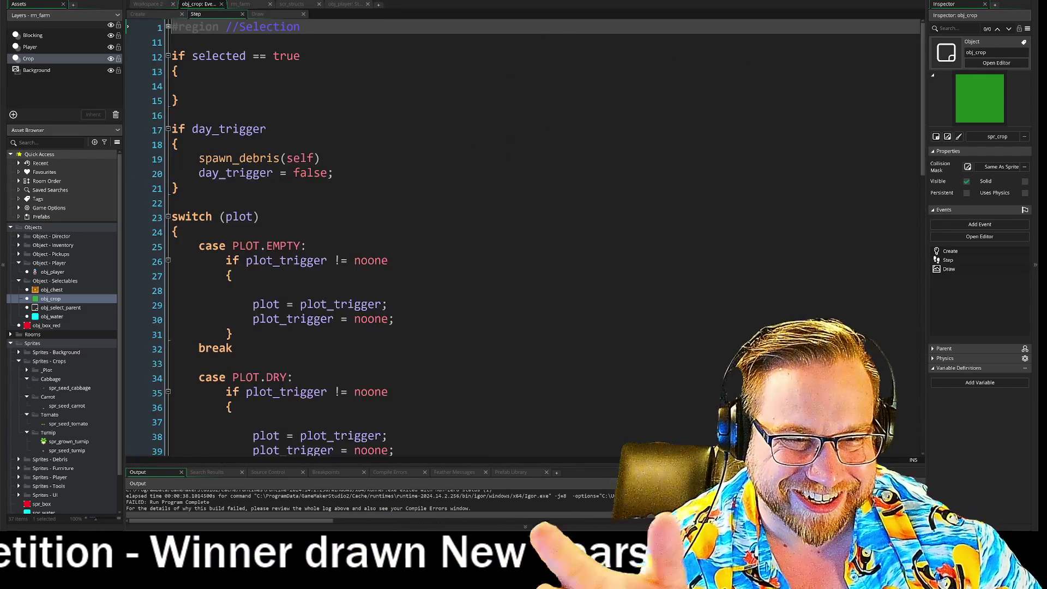
Replace crop.growth_seed with crop.stage_1 in the line 69 seed-stage check of obj_crop Step
scroll(522, 238, "down", 2)
scroll(522, 238, "down", 11)
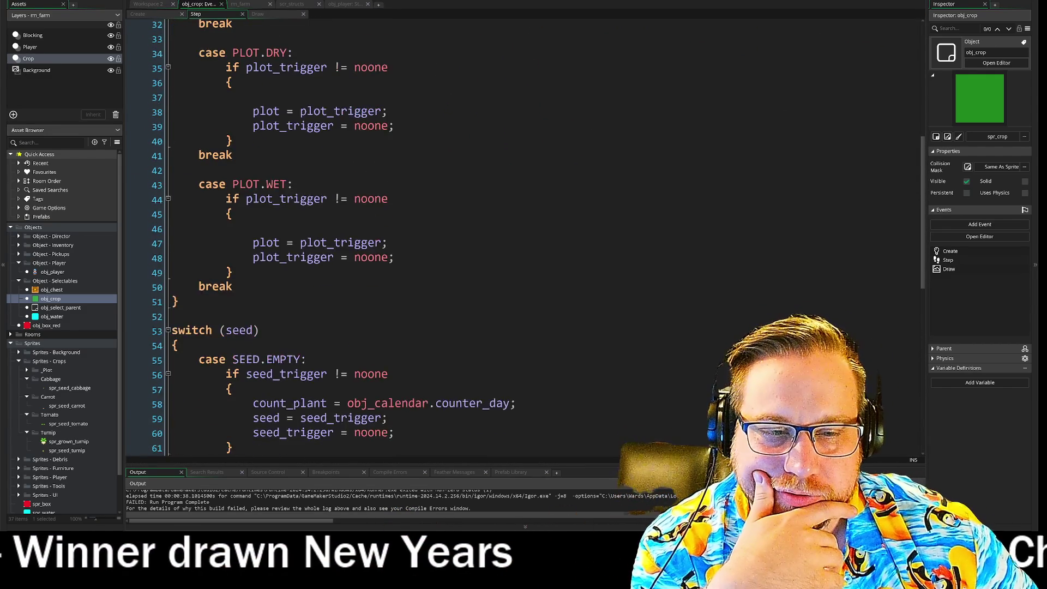
scroll(523, 238, "down", 1)
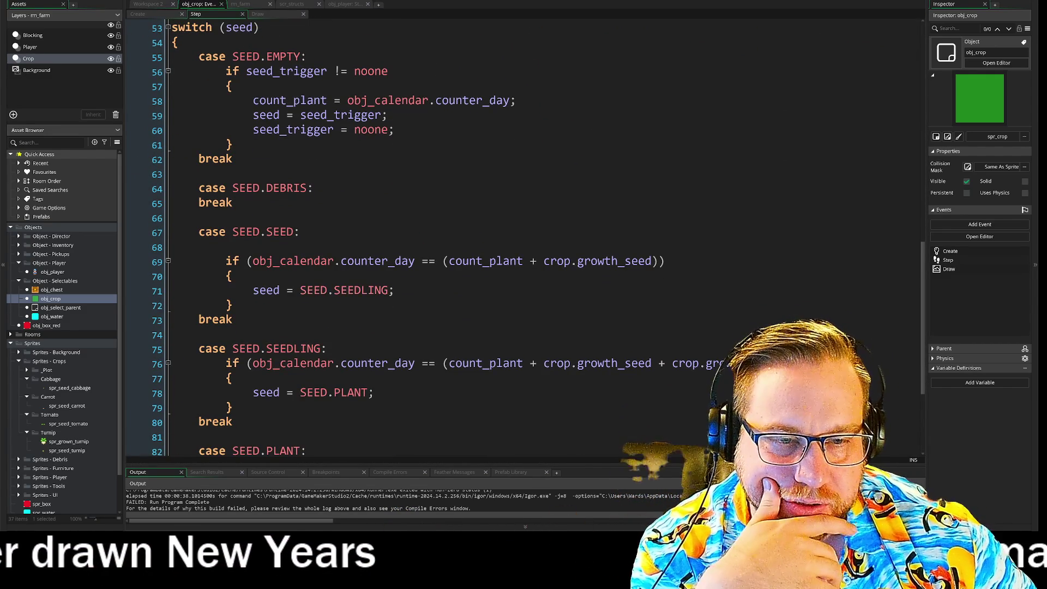
left_click(334, 290)
left_click(497, 261)
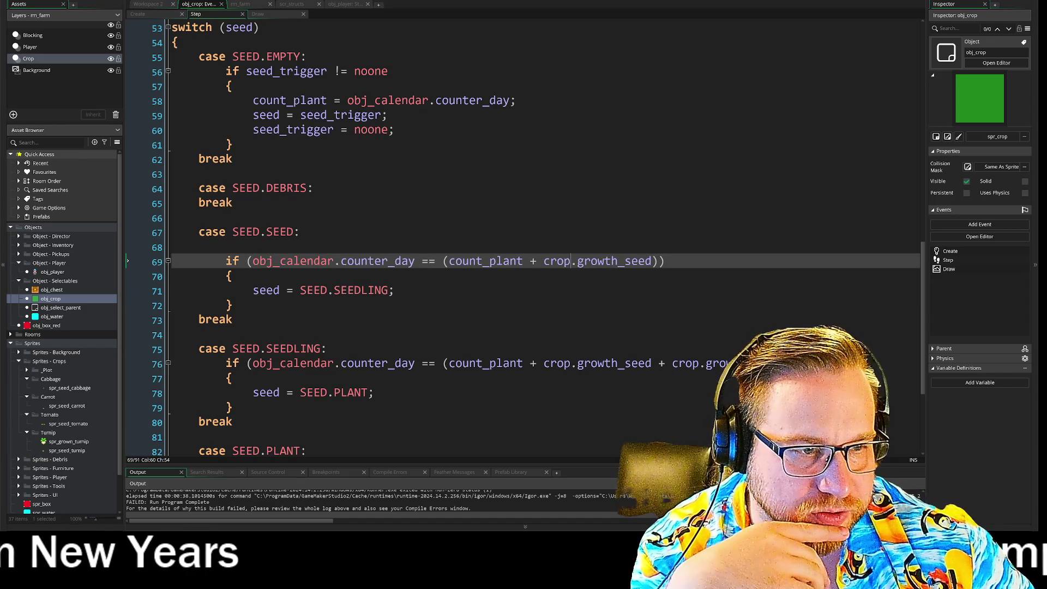
double_click(614, 260)
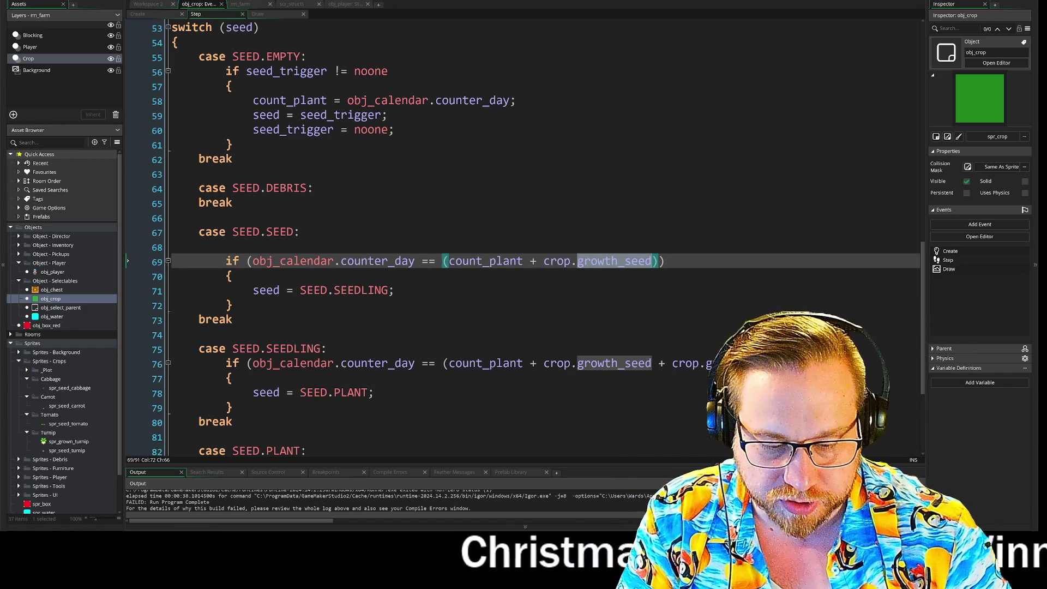
type("st")
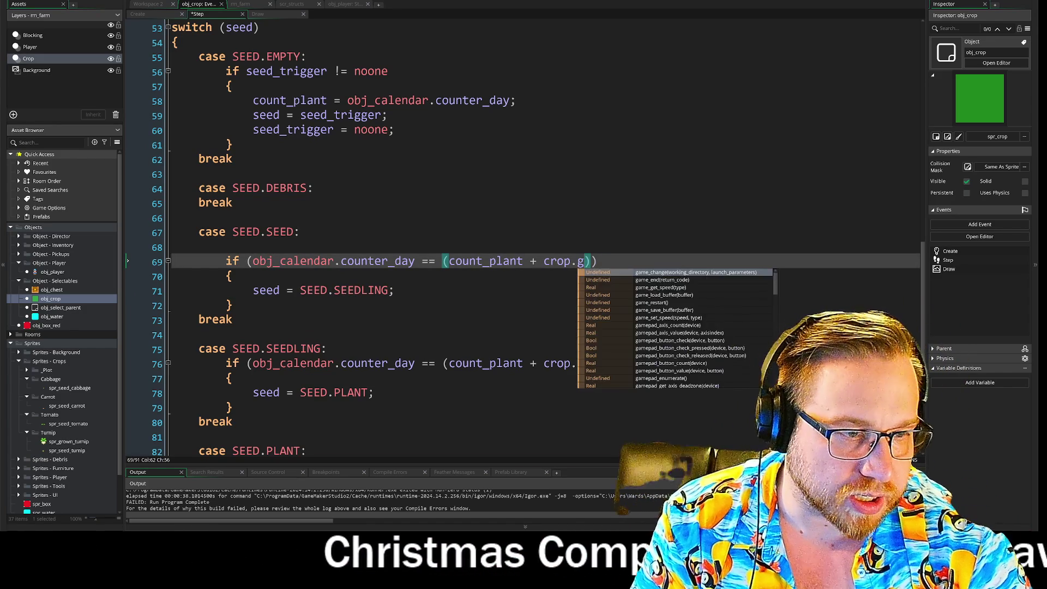
type("age")
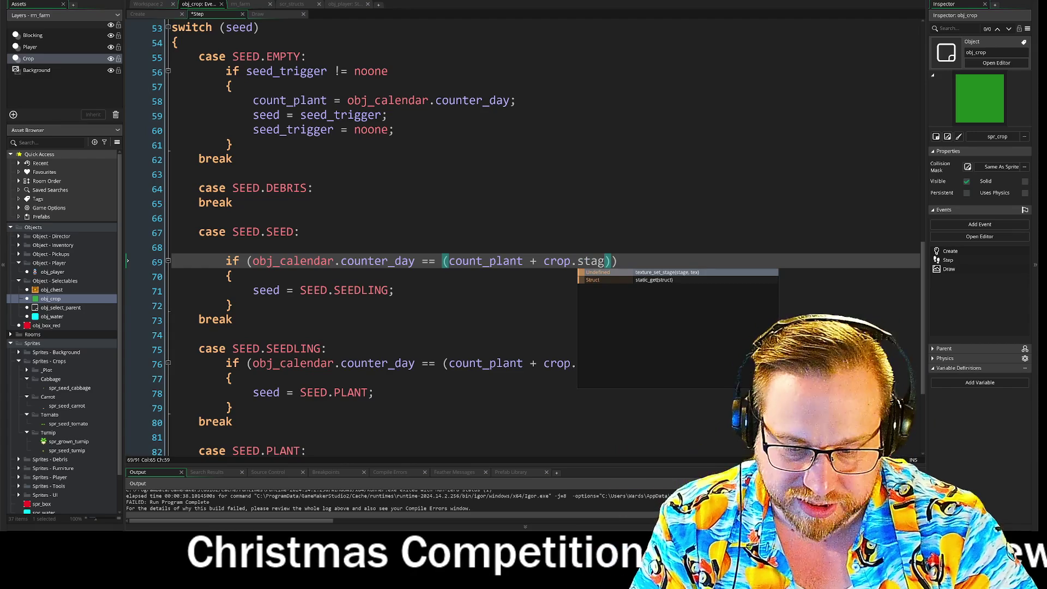
type("_1")
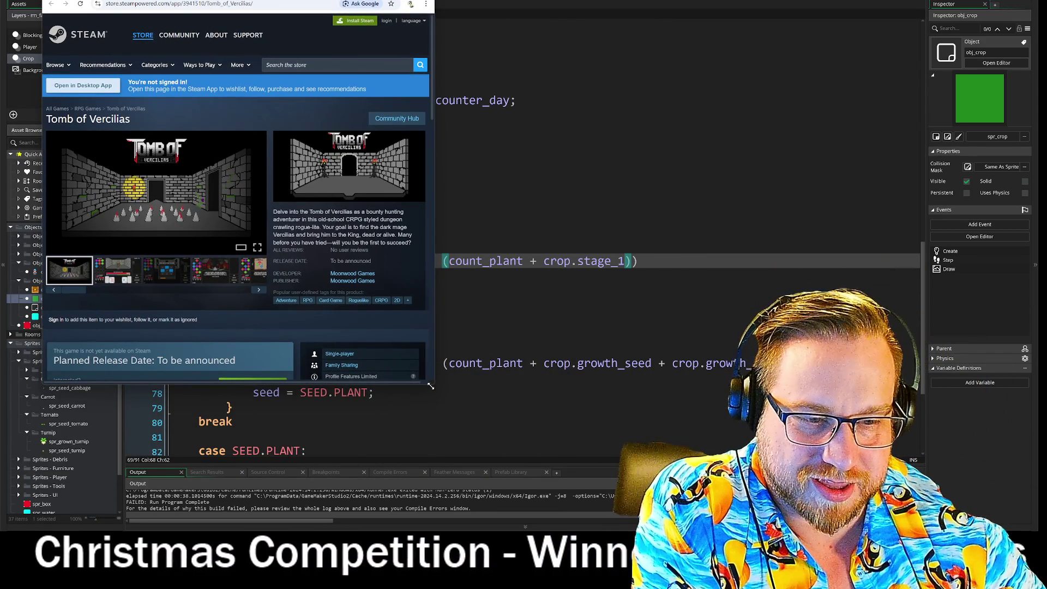
Enlarge the Tomb of Vercilias Steam page, cycle through four screenshots, then leave it
left_click_drag(430, 386, 725, 474)
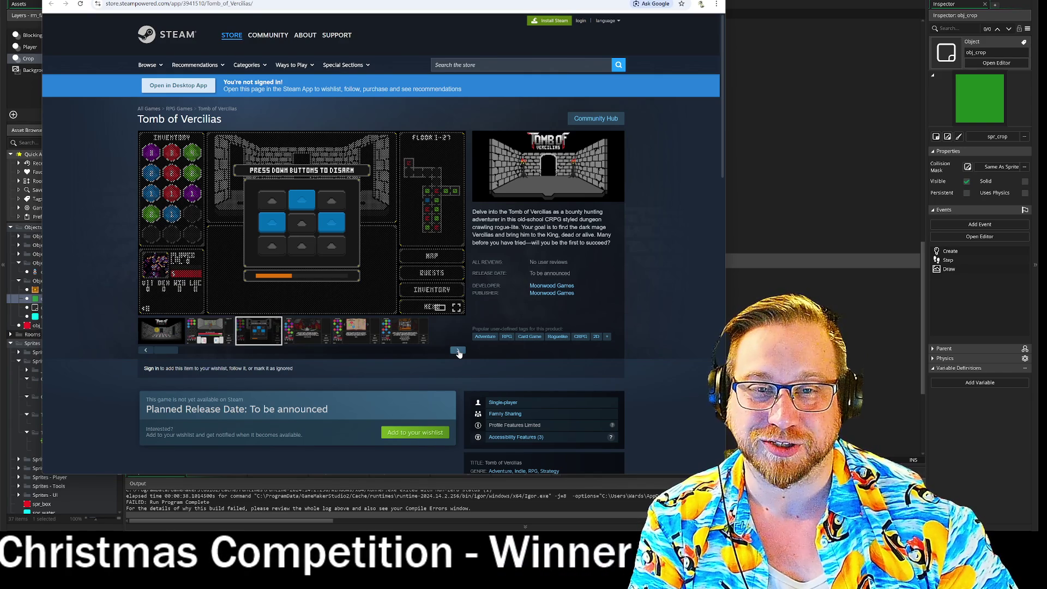
left_click(459, 352)
left_click(459, 351)
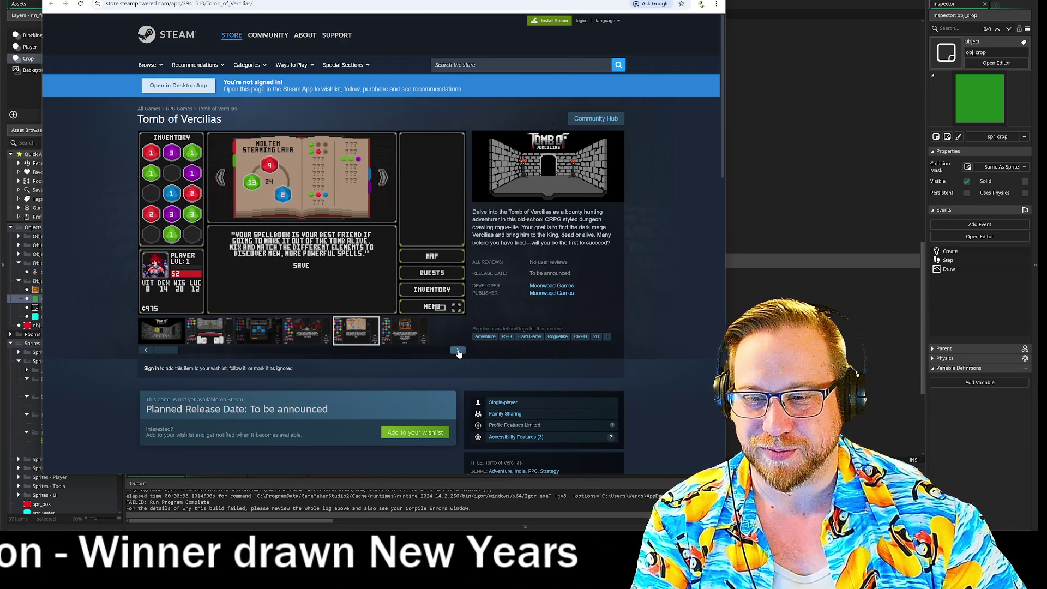
left_click(458, 352)
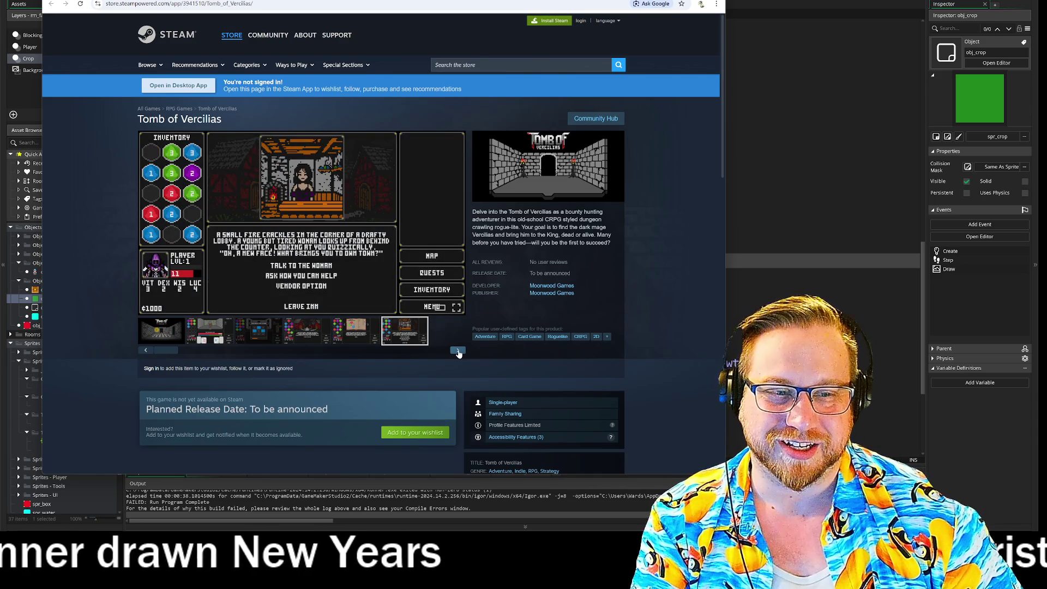
left_click(458, 352)
key("alt+Tab")
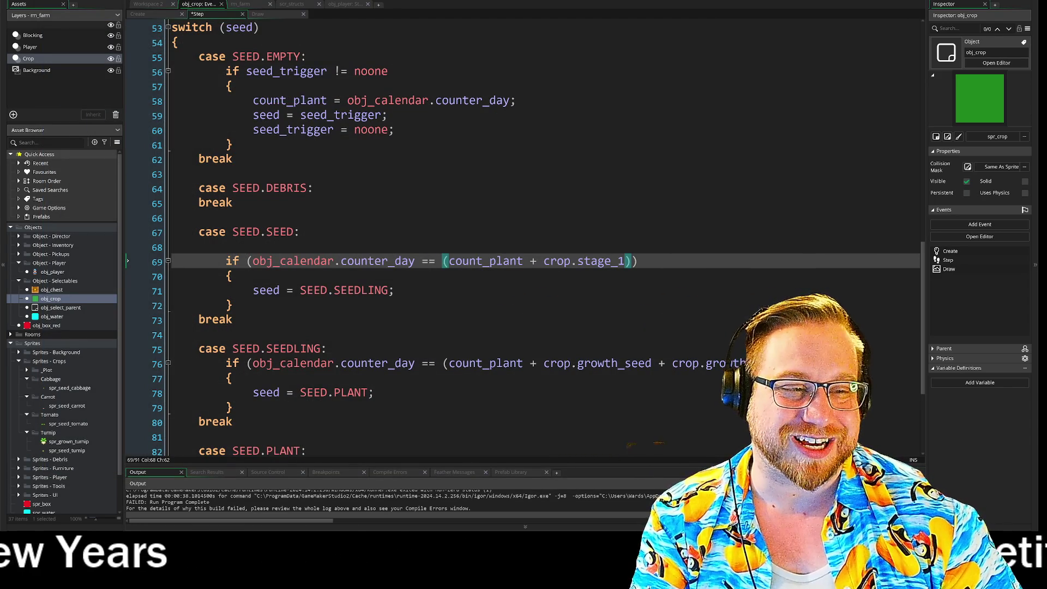
Copy crop.stage_1 from line 69 and paste it over both growth terms on line 76
left_click_drag(557, 262, 623, 264)
left_click_drag(543, 261, 626, 268)
key("ctrl+c")
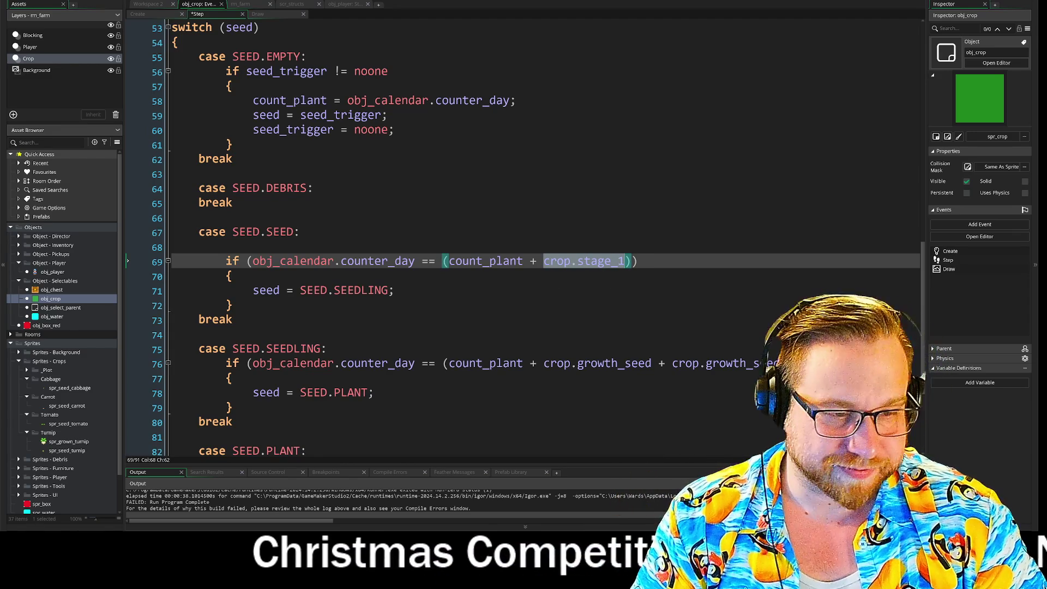
left_click_drag(544, 363, 713, 363)
key("ctrl+v")
left_click_drag(791, 364, 797, 363)
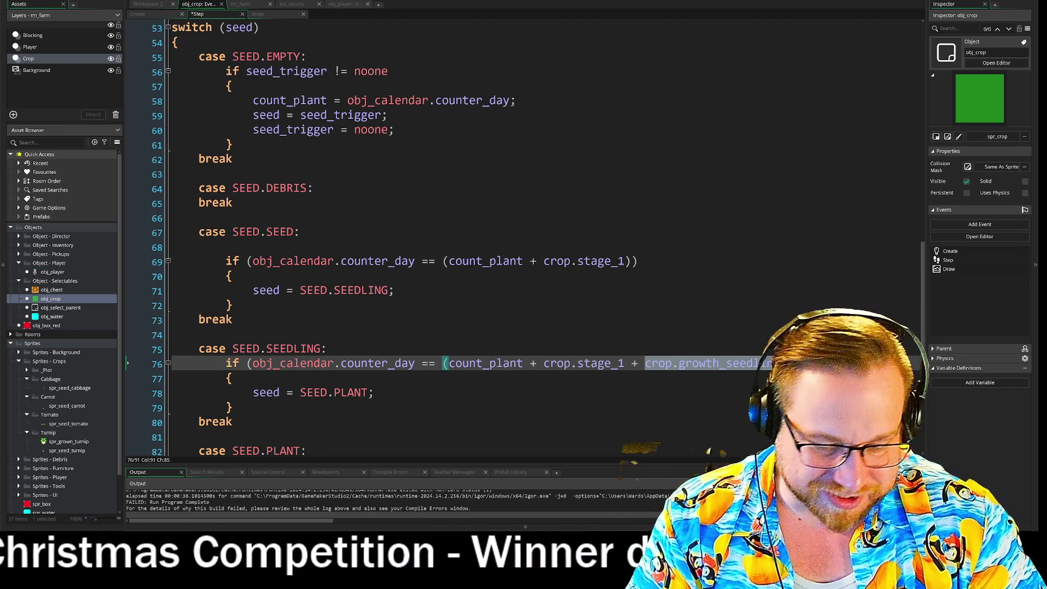
key("ctrl+v")
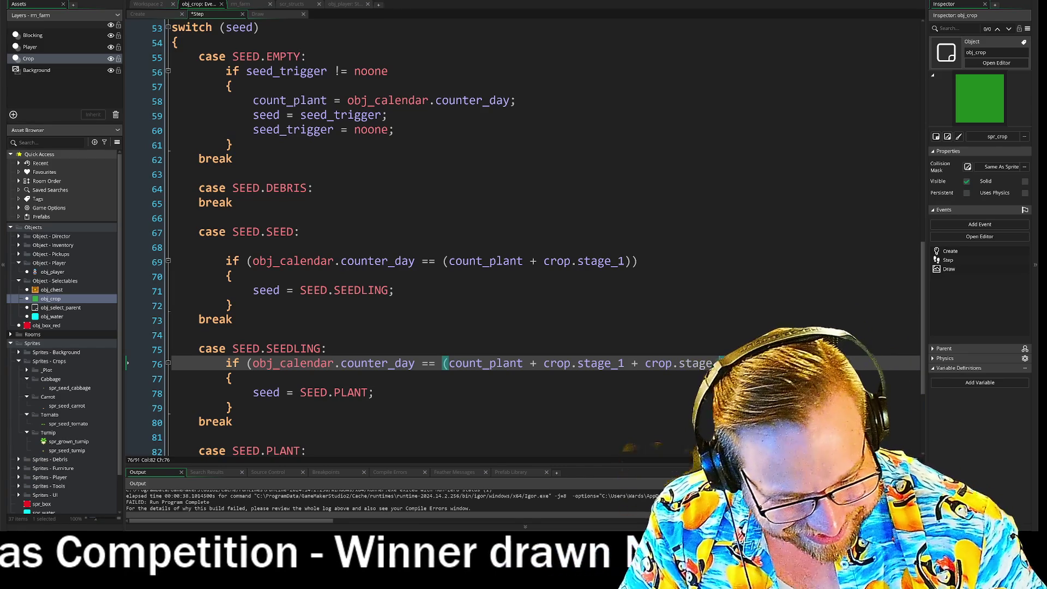
left_click(326, 349)
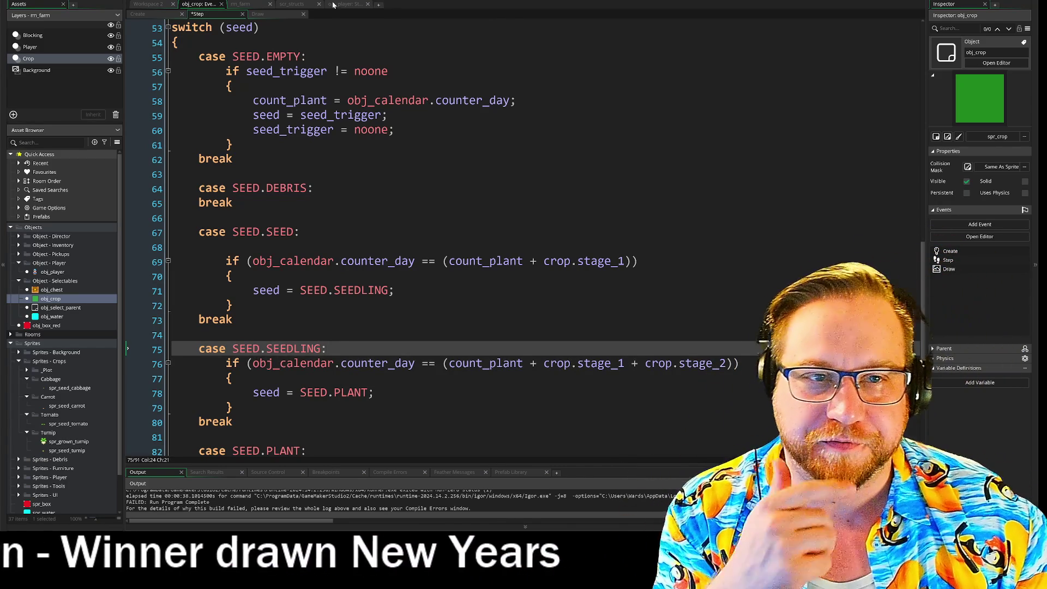
key("ctrl+Tab")
scroll(524, 240, "down", 3)
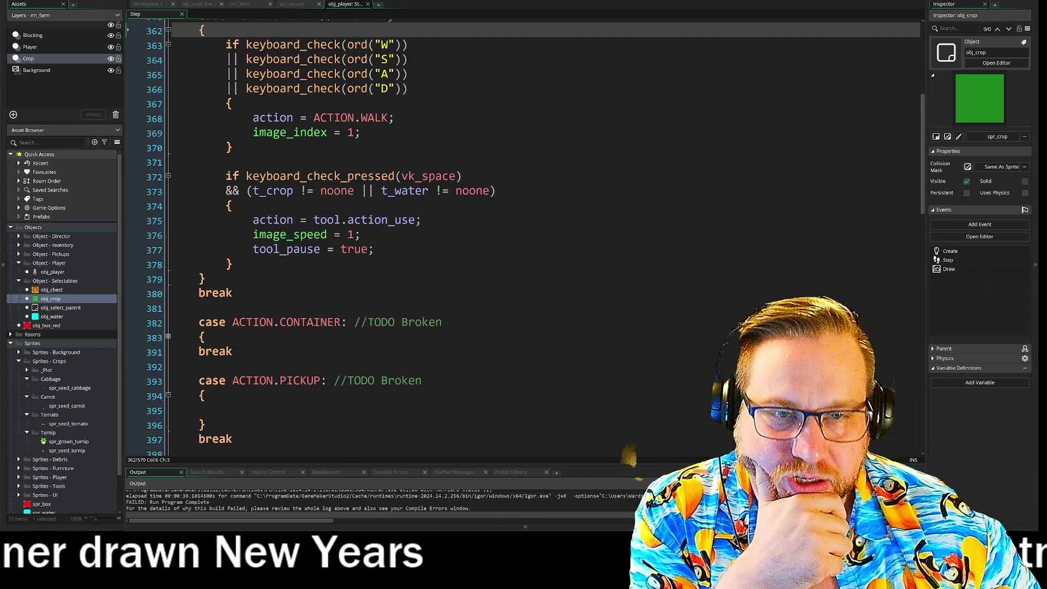
In scr_structs, select the carrot's growth_stage_1 and growth_seed fields to inspect them, then view rm_farm
key("ctrl+Tab")
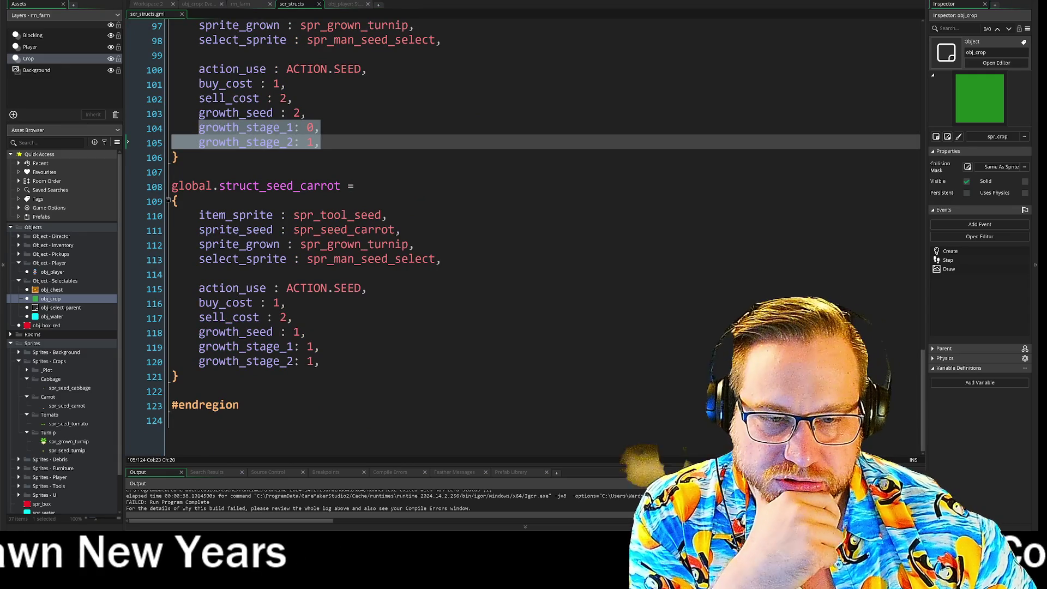
left_click(307, 332)
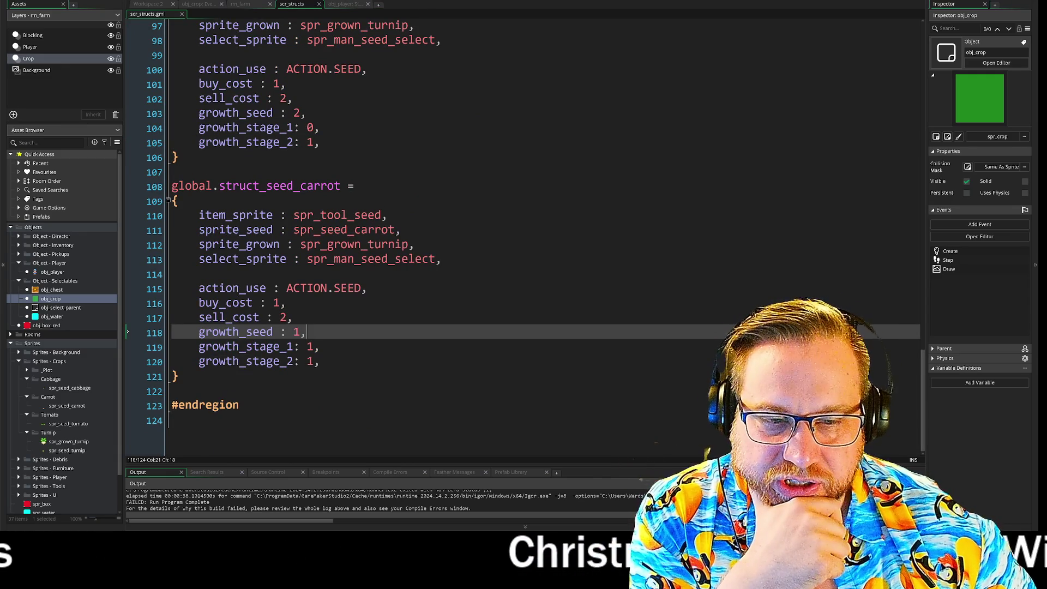
key("Down")
key("Home")
key("shift+End")
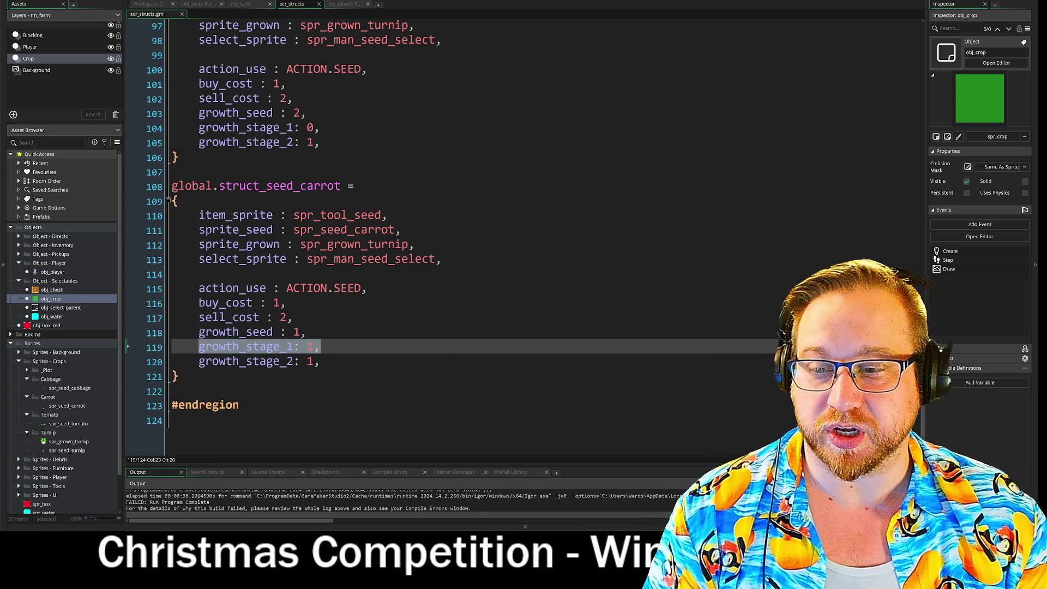
left_click(199, 347)
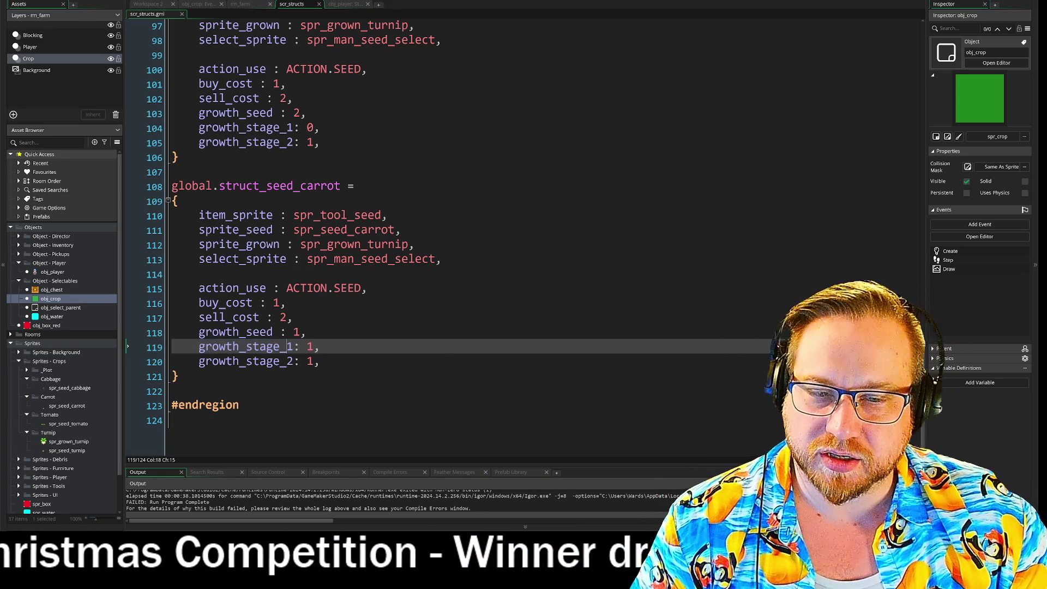
left_click_drag(198, 347, 294, 347)
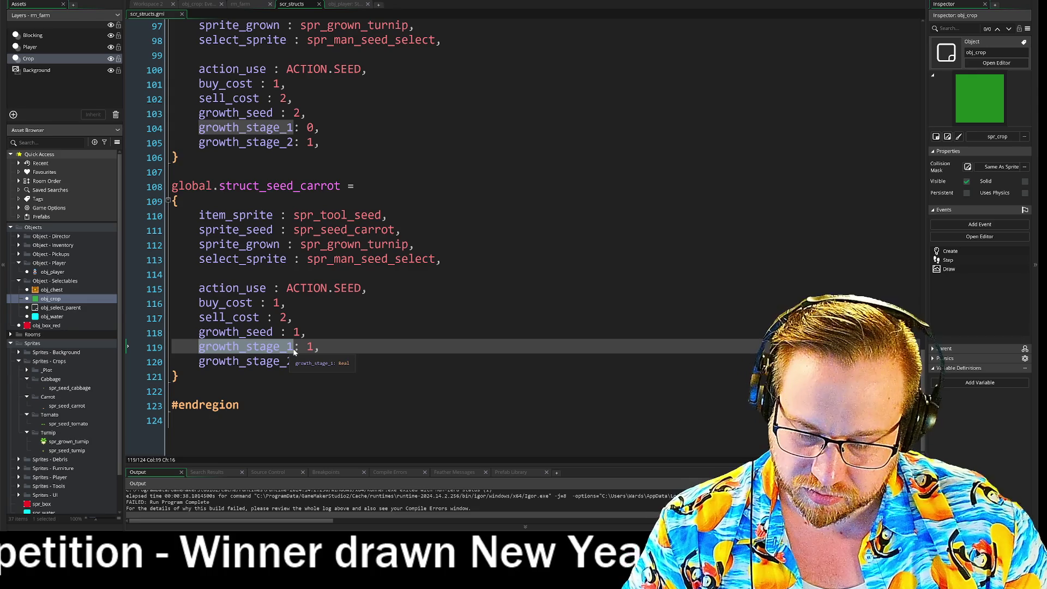
left_click_drag(198, 333, 272, 332)
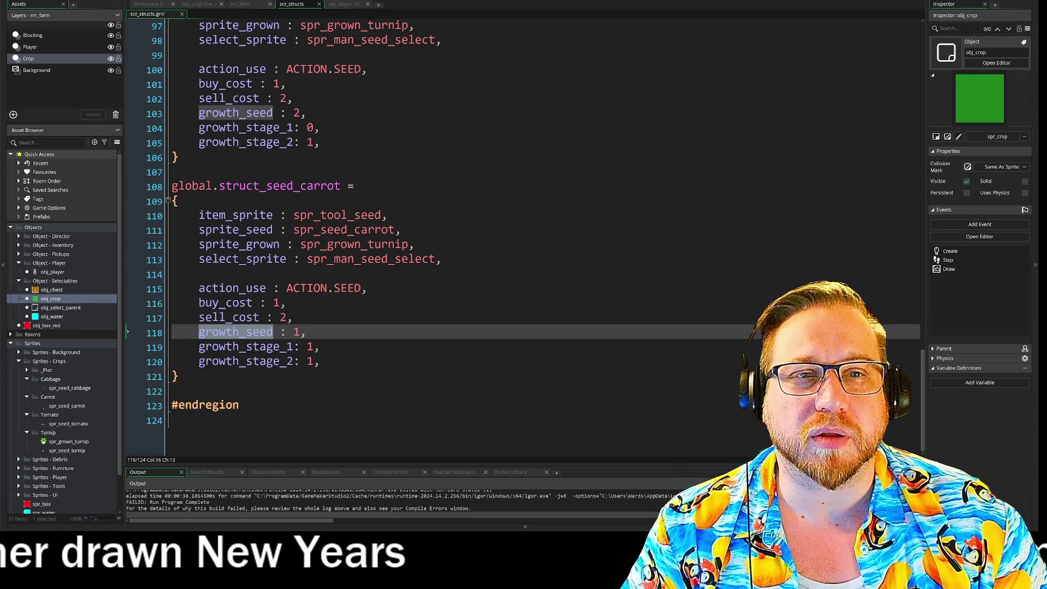
left_click(339, 5)
left_click(232, 5)
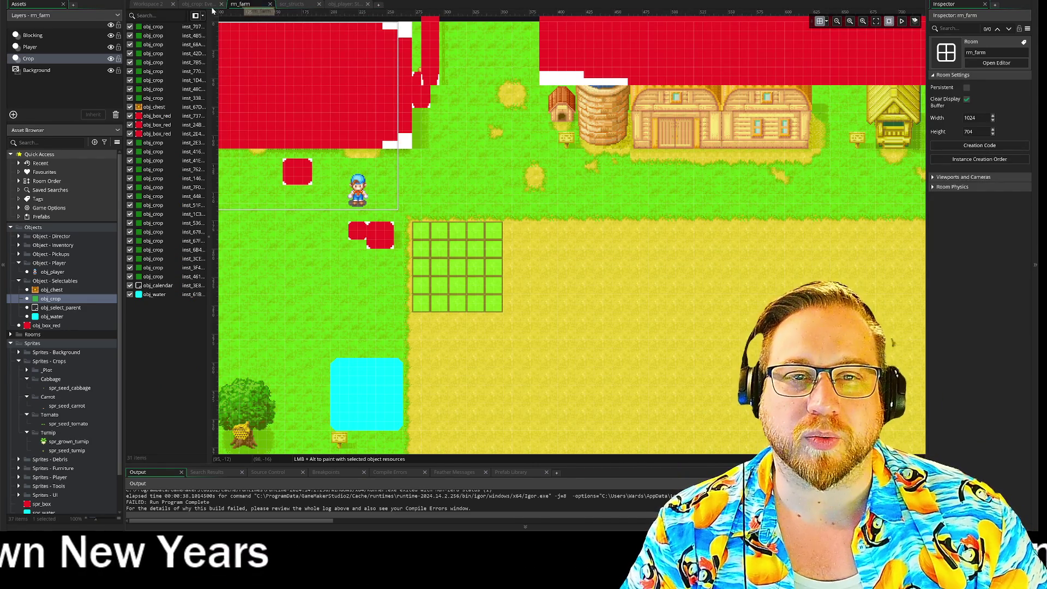
Replace crop.stage_1 with growth_seed on lines 69 and 76 of obj_crop's Step event
left_click(203, 4)
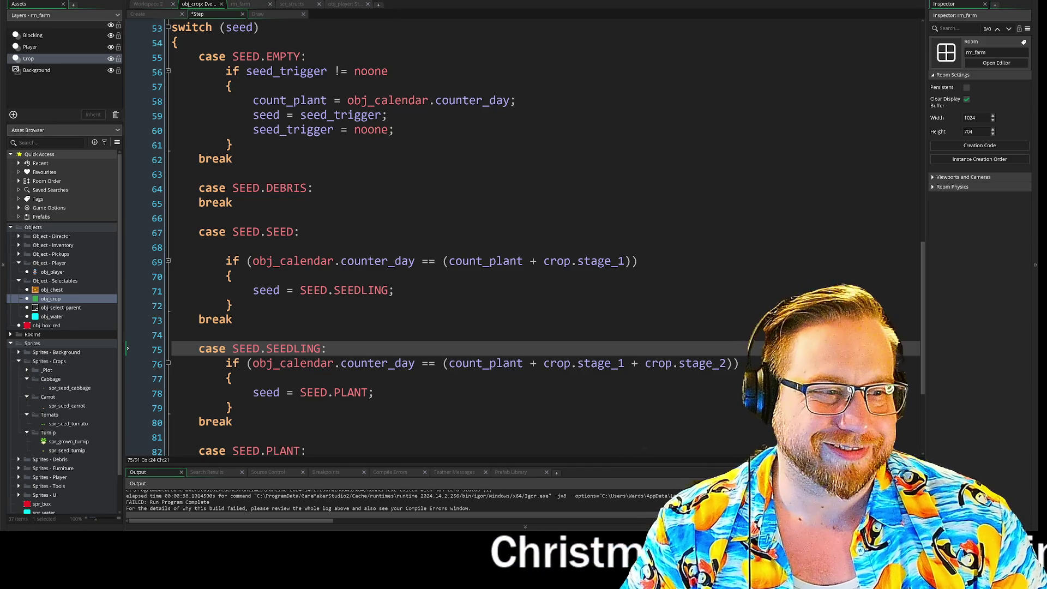
scroll(523, 240, "down", 1)
left_click_drag(544, 240, 625, 246)
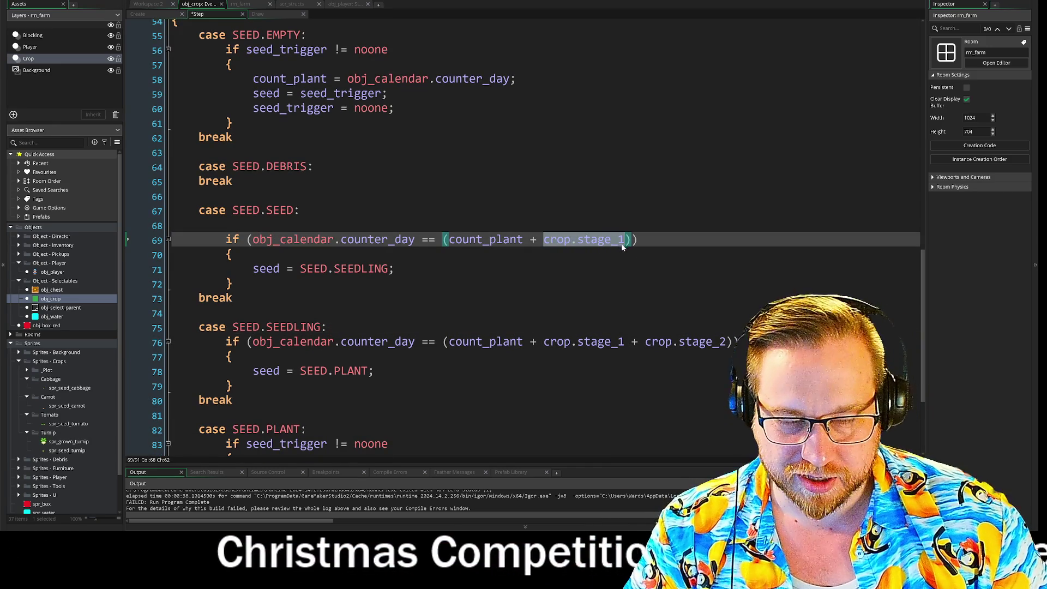
type("growth_seed")
left_click_drag(544, 342, 625, 343)
type("growth_seed")
Change crop.stage_2 to crop.stage_1 at the end of line 76, then return to scr_structs
left_click(720, 342)
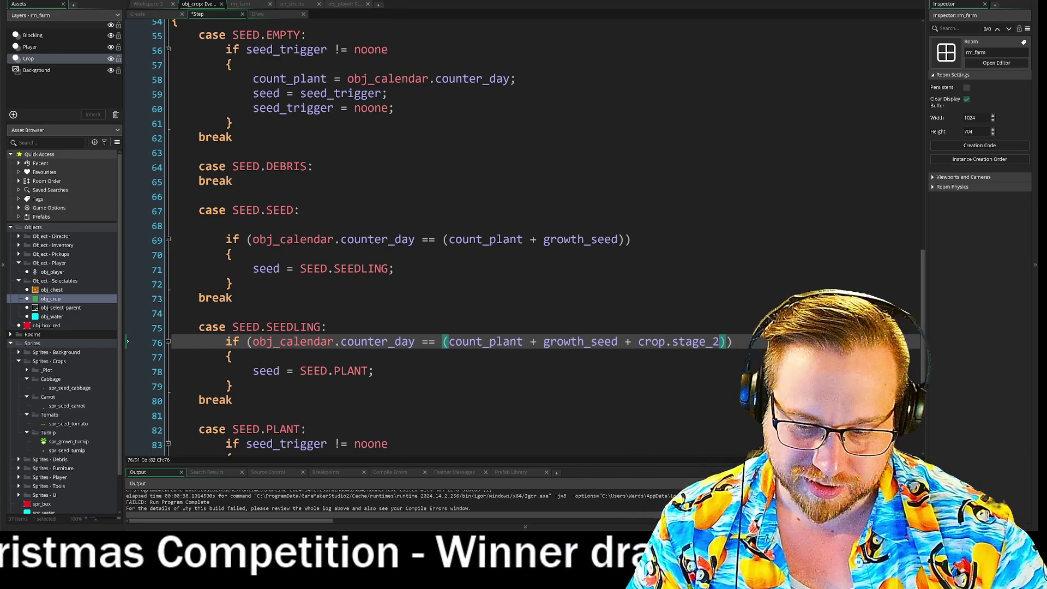
key("End")
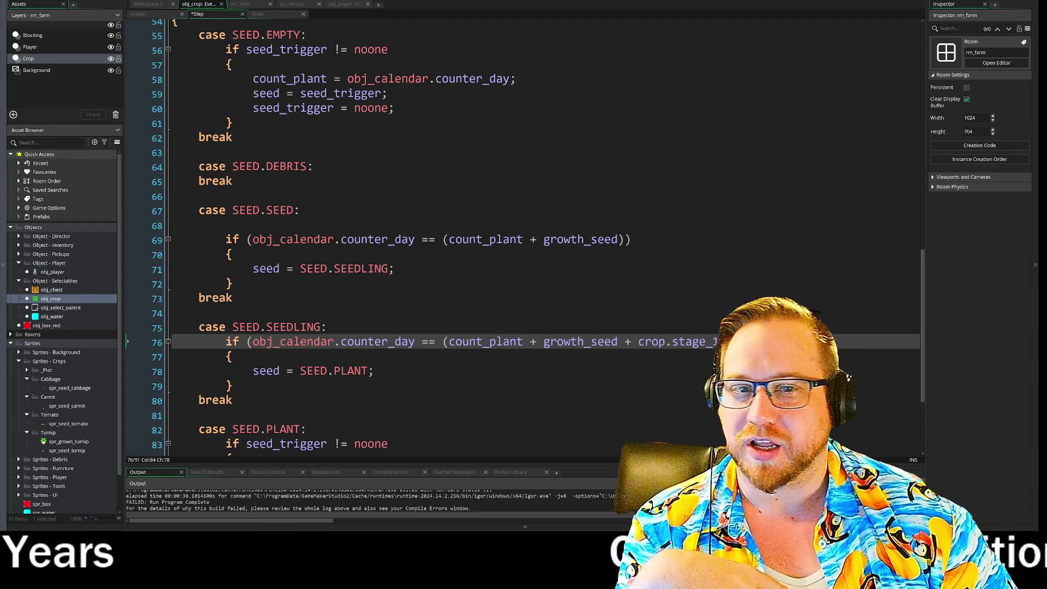
scroll(525, 237, "up", 2)
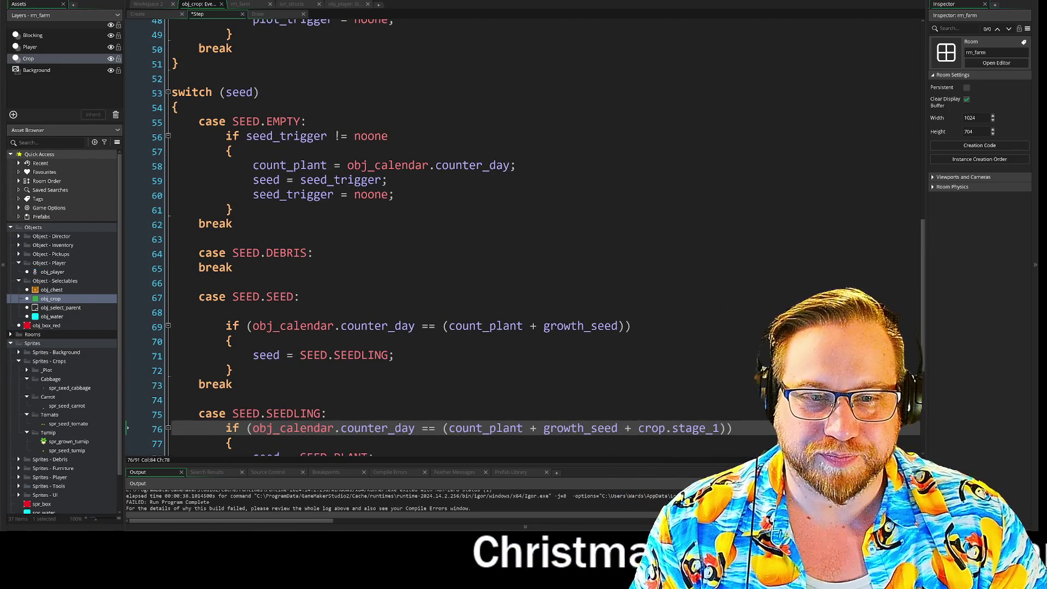
left_click(232, 224)
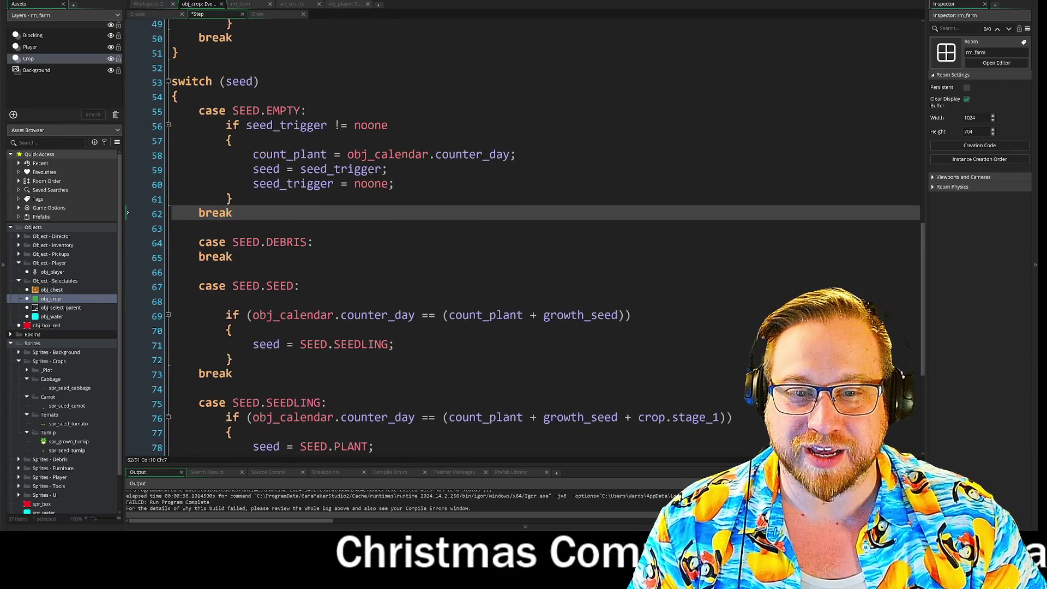
left_click(240, 4)
left_click(291, 4)
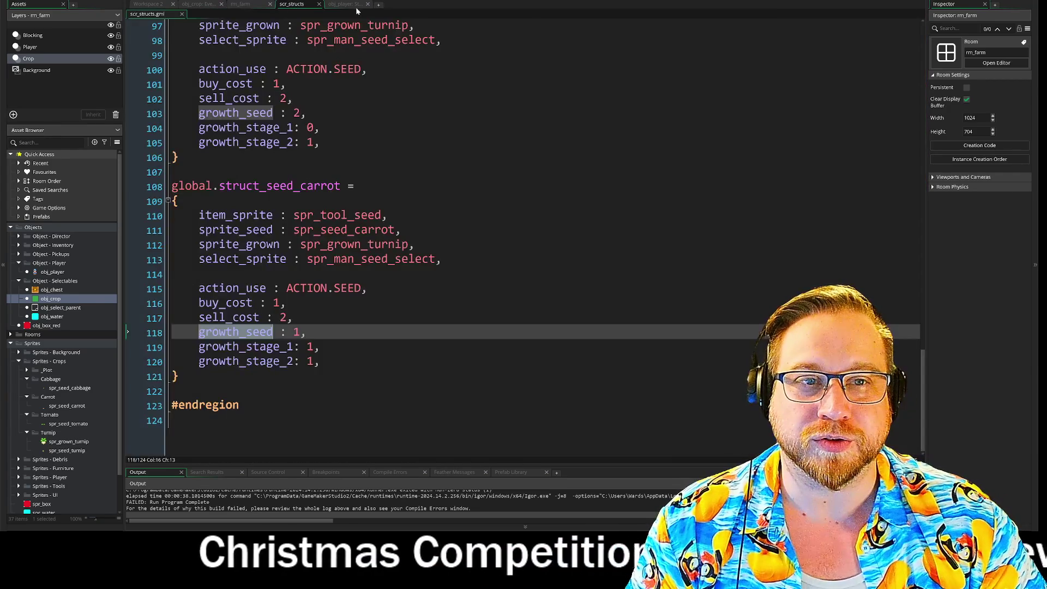
left_click(349, 4)
scroll(522, 237, "down", 2)
left_click(151, 6)
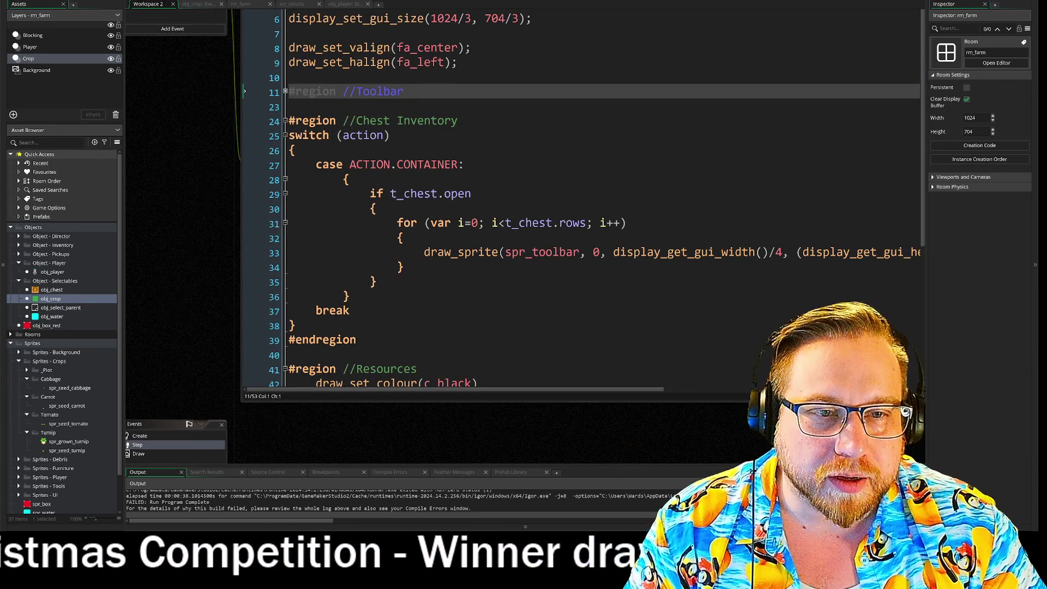
scroll(314, 109, "up", 6)
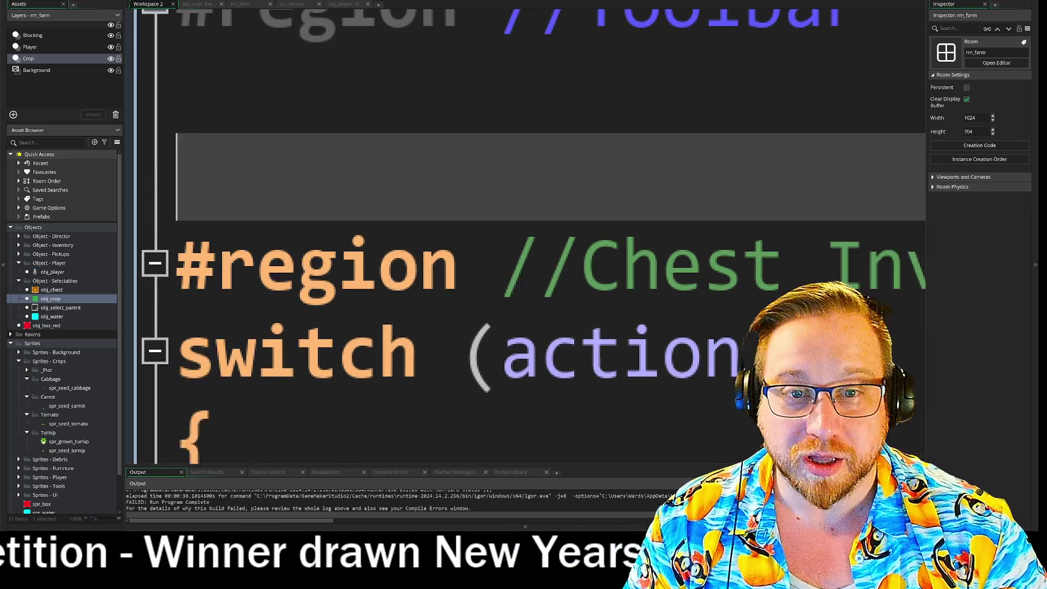
Add an empty line in the Draw GUI code and type the winner's name, correcting a misspelling
key("Return")
key("Up")
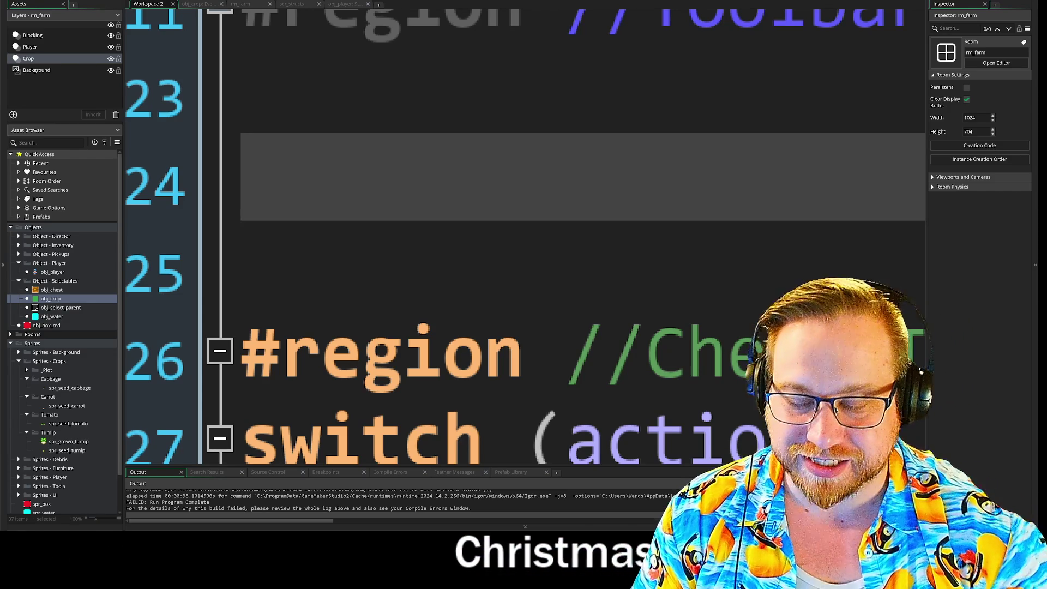
type("C")
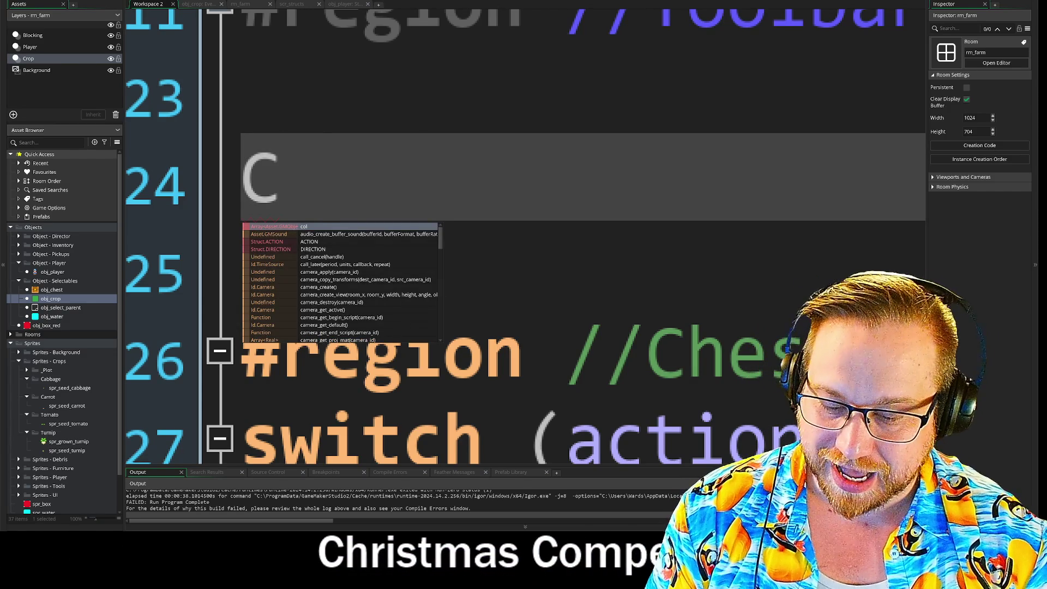
type("ai")
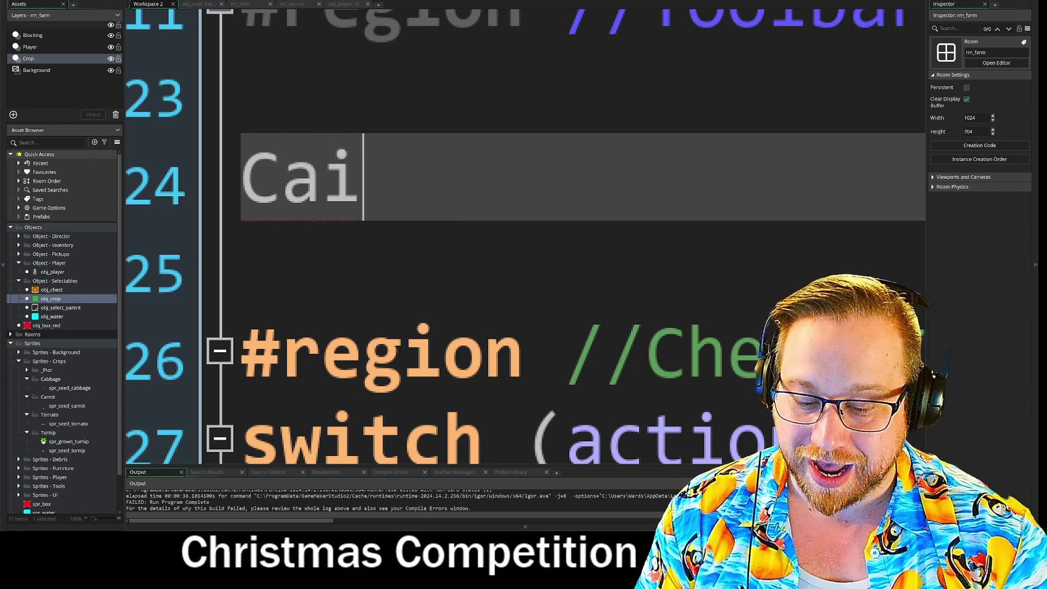
type("h")
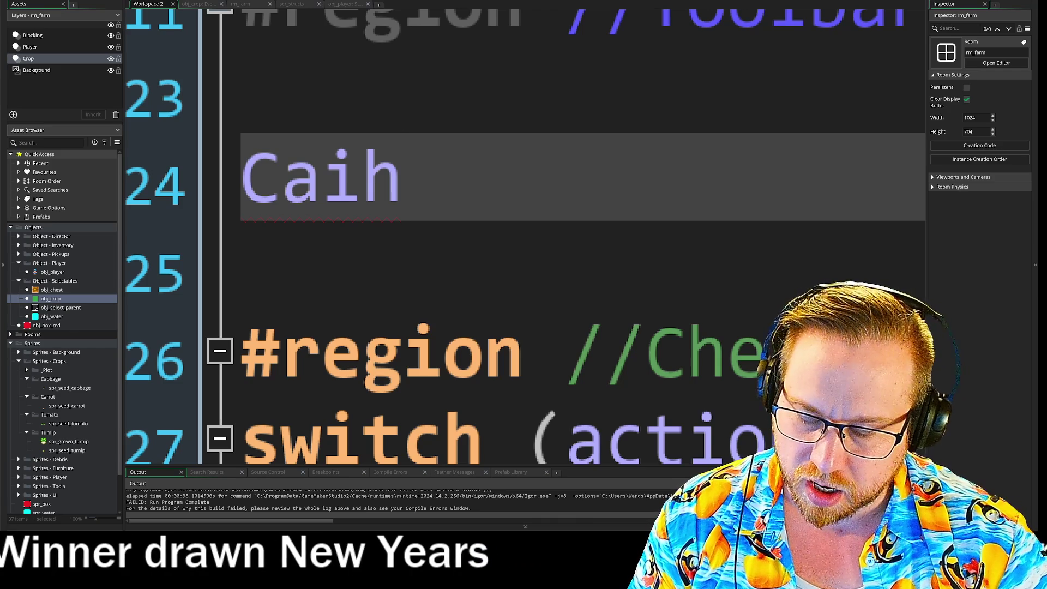
type("ma")
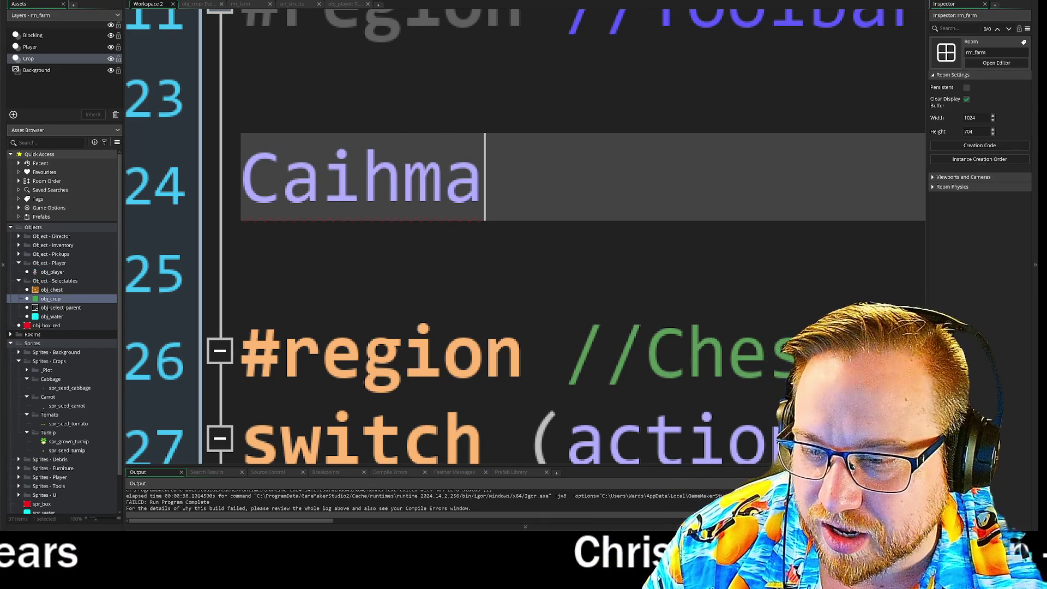
key("BackSpace")
key("BackSpace")
key("BackSpace")
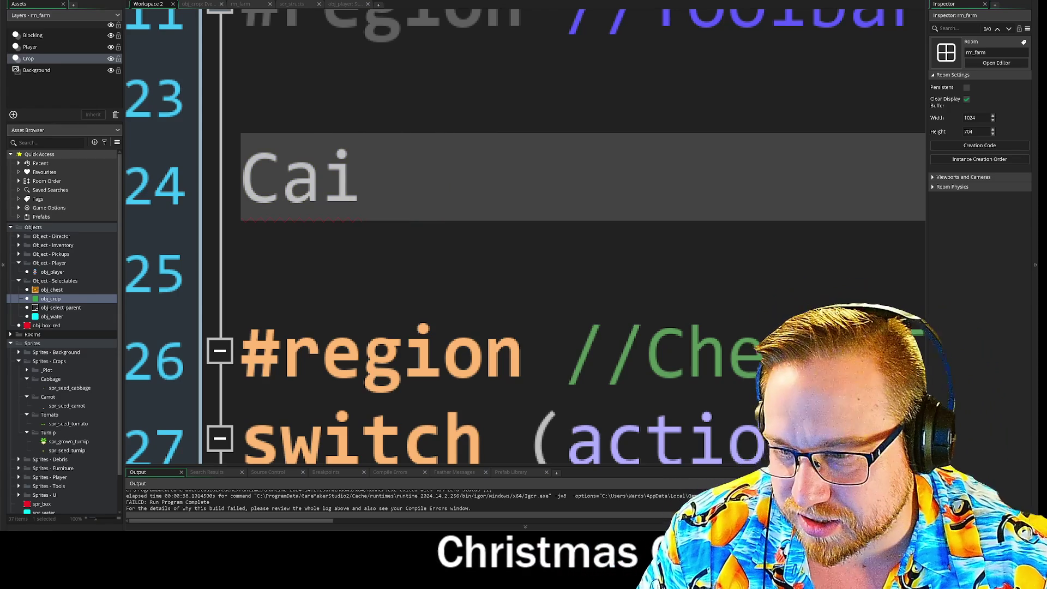
key("BackSpace")
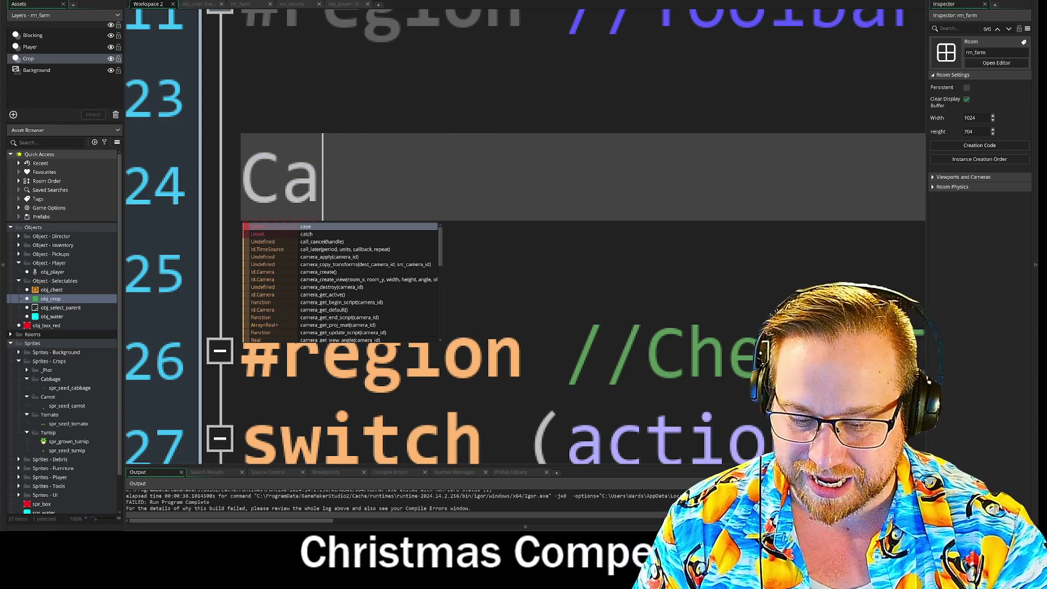
type("oimhe")
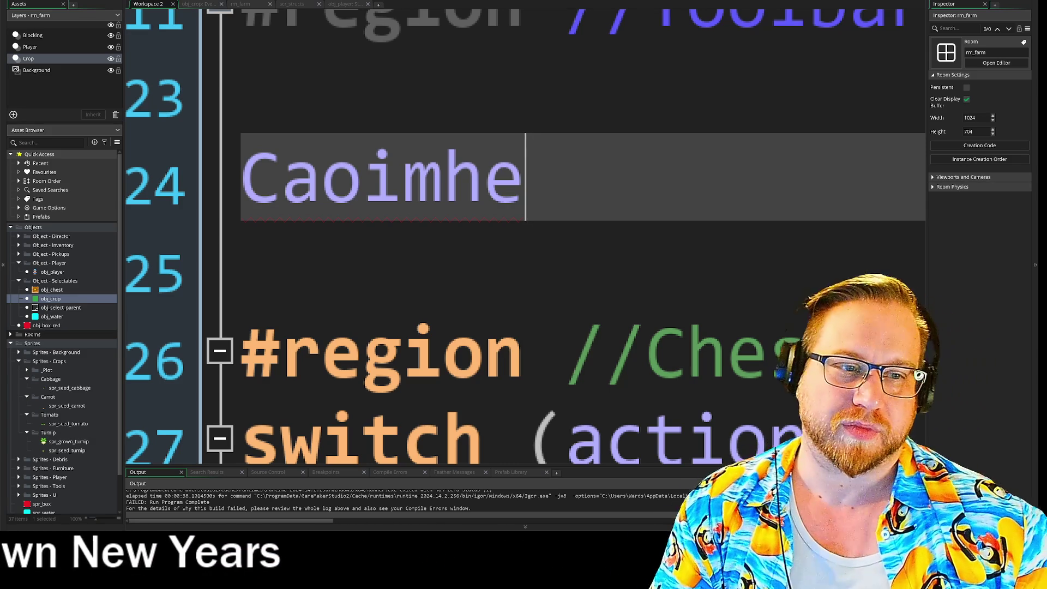
Delete the temporary name and the leftover empty lines from the Draw GUI code
key("shift+Left")
key("shift+Left")
key("shift+Left")
key("BackSpace")
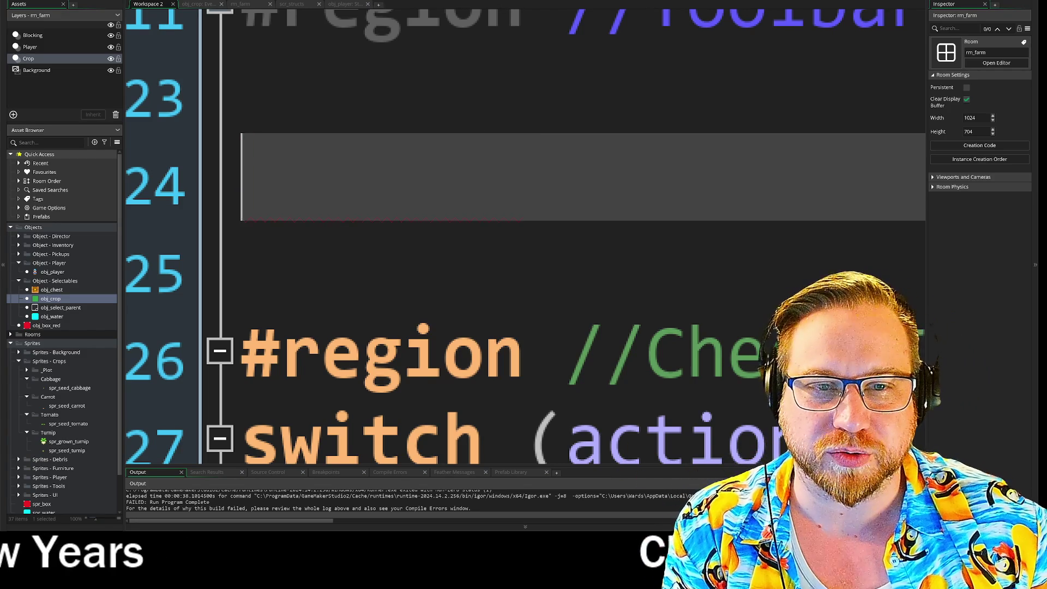
key("BackSpace")
key("BackSpace")
key("Up")
key("Up")
key("Up")
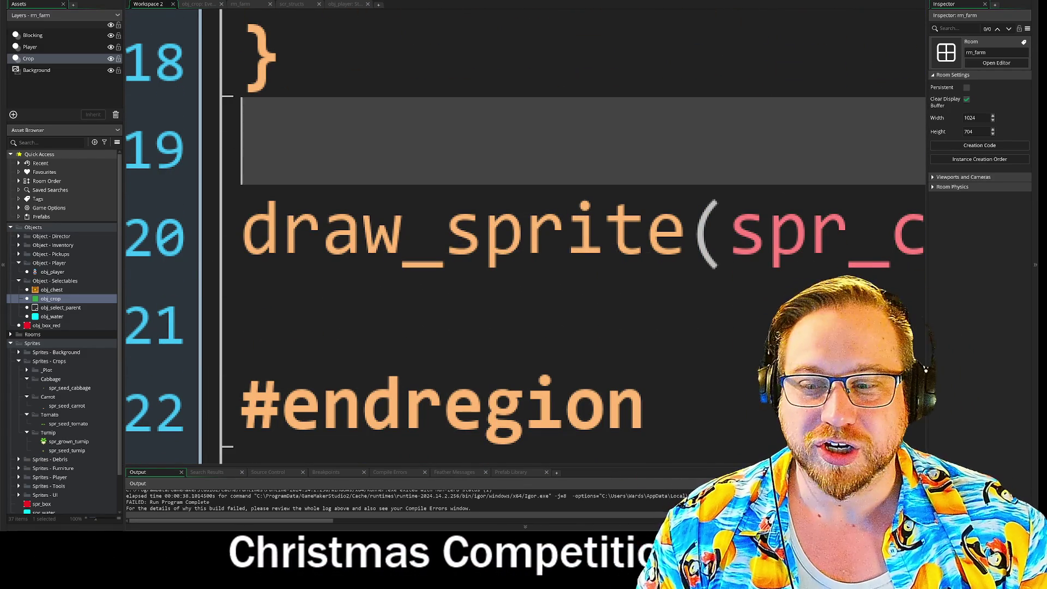
Shrink the code font and zoom the workspace to show the obj_player and obj_crop windows
key("ctrl+minus")
key("ctrl+minus")
scroll(216, 238, "up", 3)
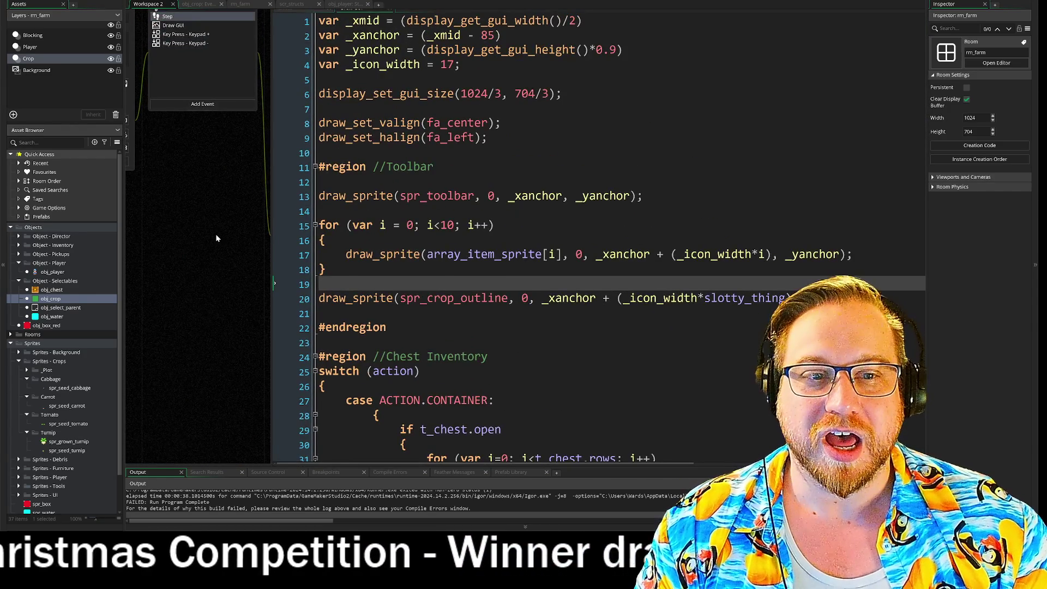
scroll(231, 234, "down", 3)
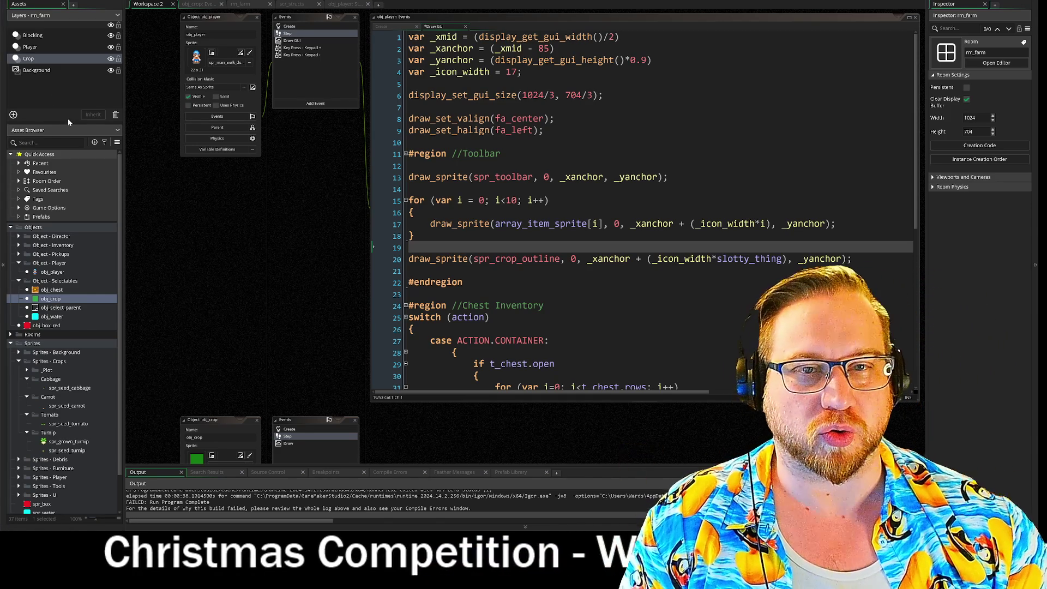
Pan the workspace, save and run the farming game with F5, and move its window up-right
left_click_drag(312, 283, 264, 296)
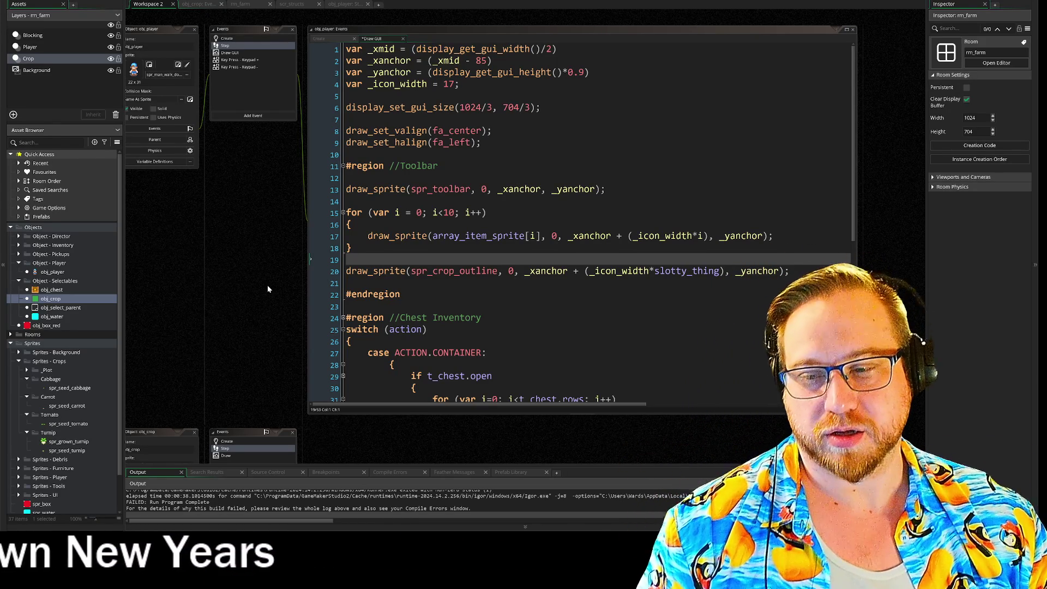
scroll(268, 276, "up", 2)
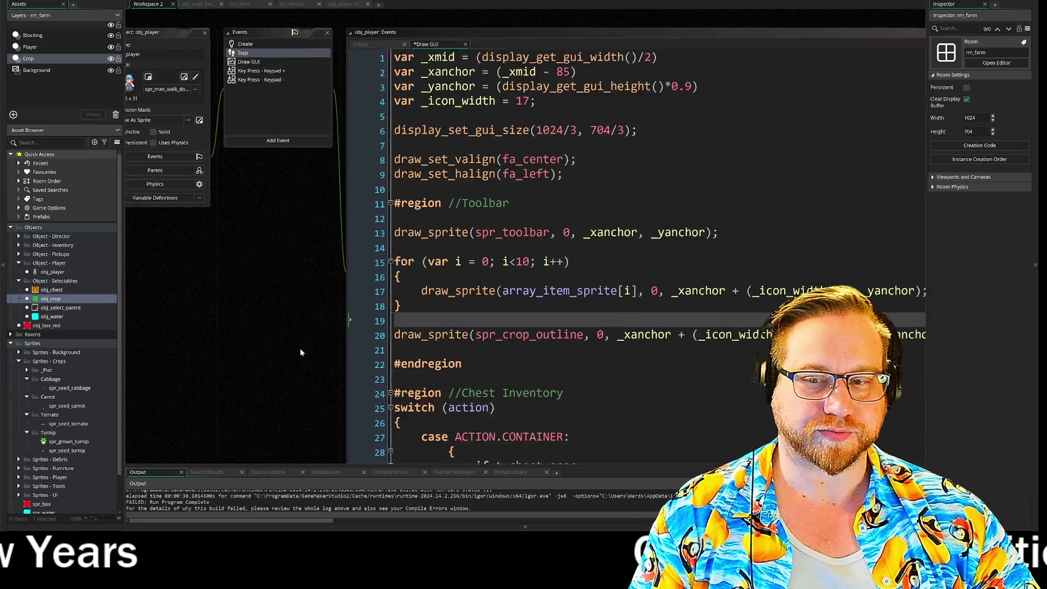
scroll(369, 302, "up", 1)
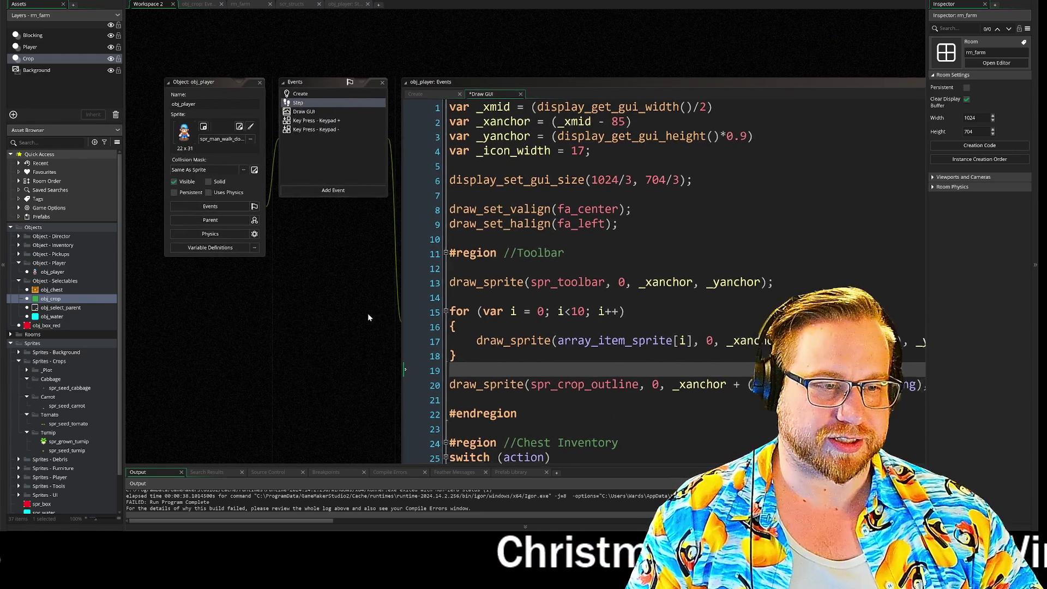
scroll(270, 282, "down", 1)
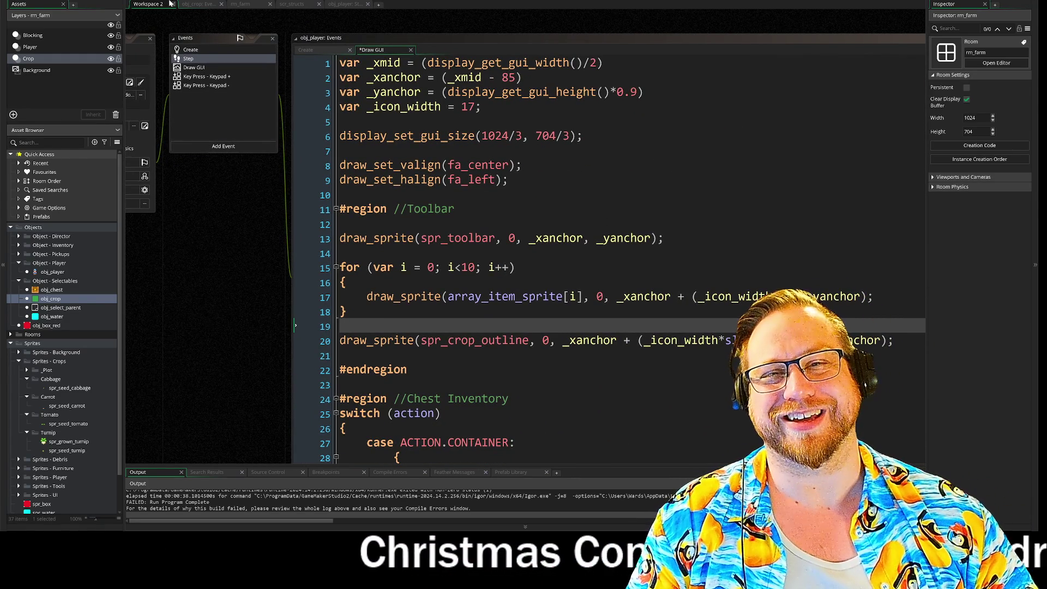
key("F5")
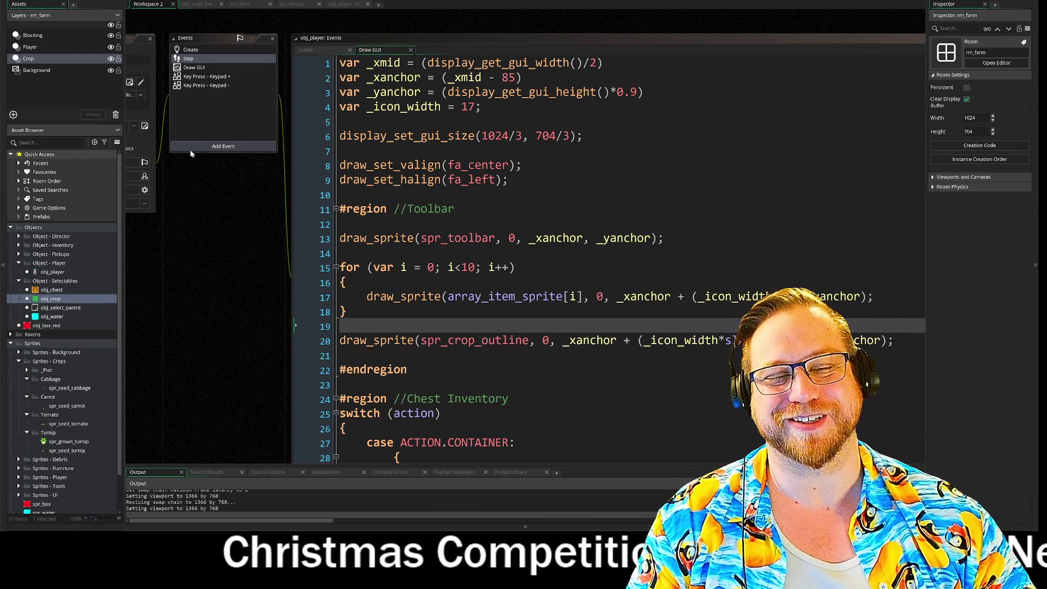
left_click_drag(555, 118, 601, 67)
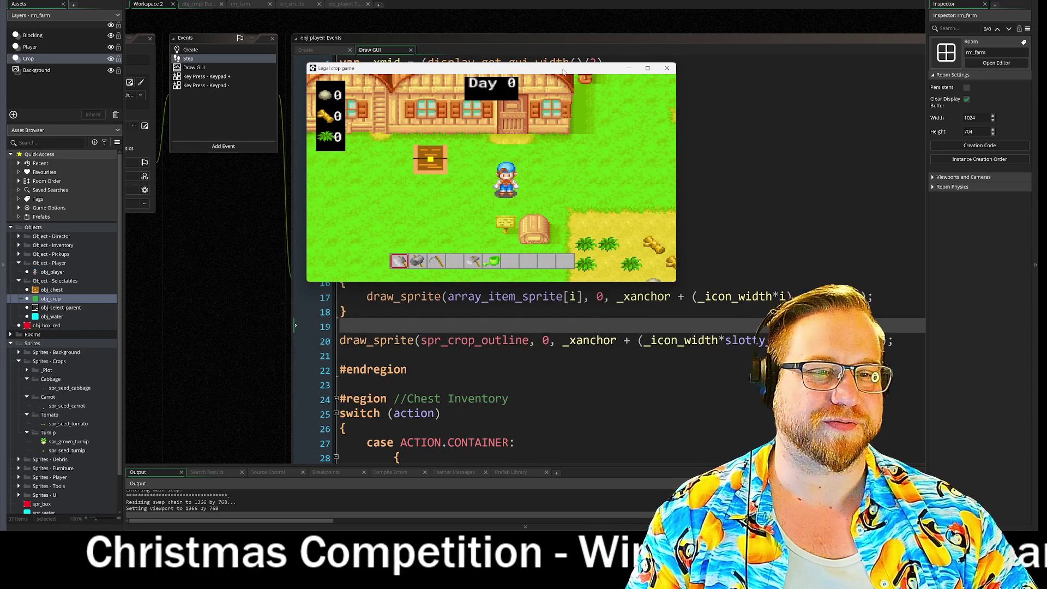
Walk the farmer around near the chest and select the fifth hotbar tool, the hoe
key("Left")
key("Up")
key("Left")
key("Up")
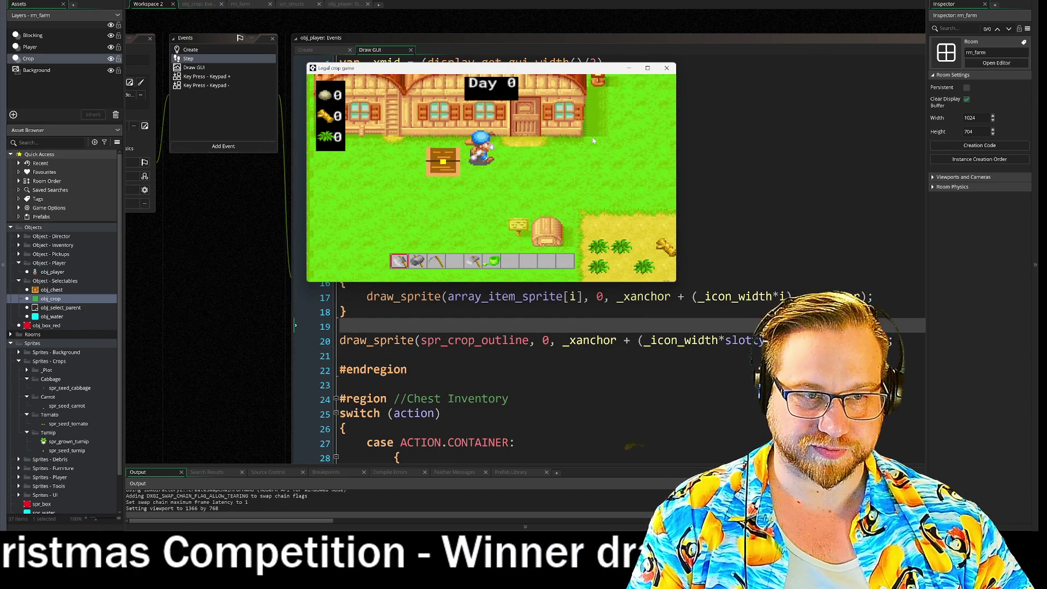
key("Down")
key("Right")
key("KP_Add")
key("KP_Add")
key("KP_Add")
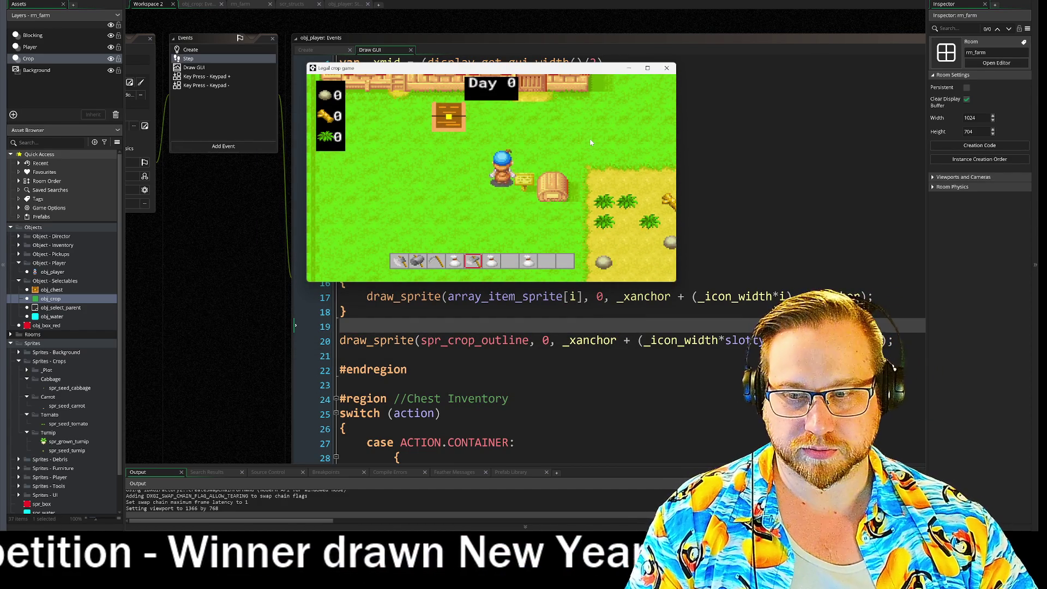
Till soil tiles in the field row and plant a seed, triggering the growth_seed error
key("Right")
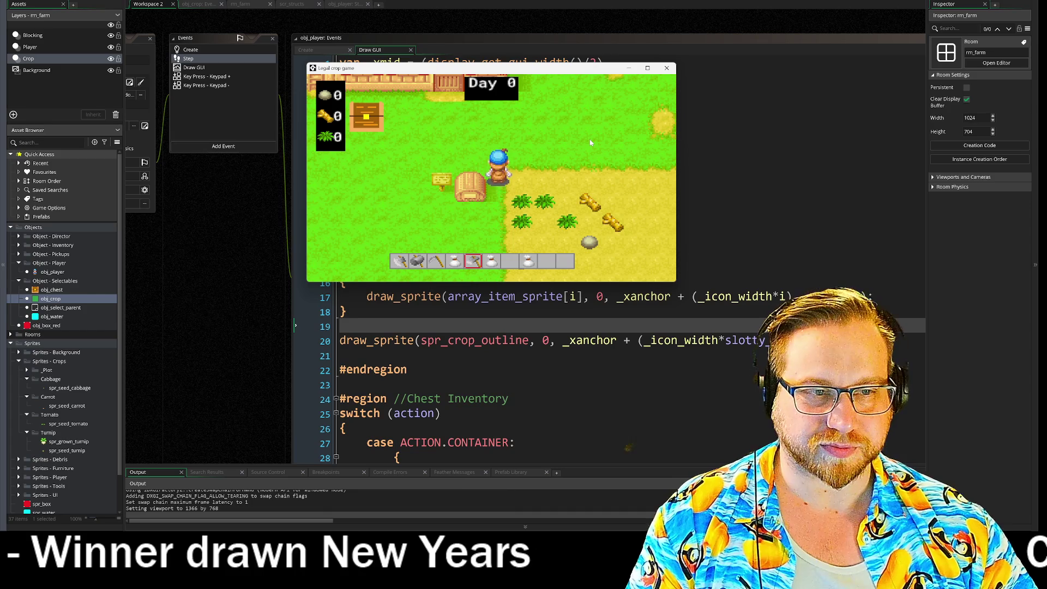
key("Right")
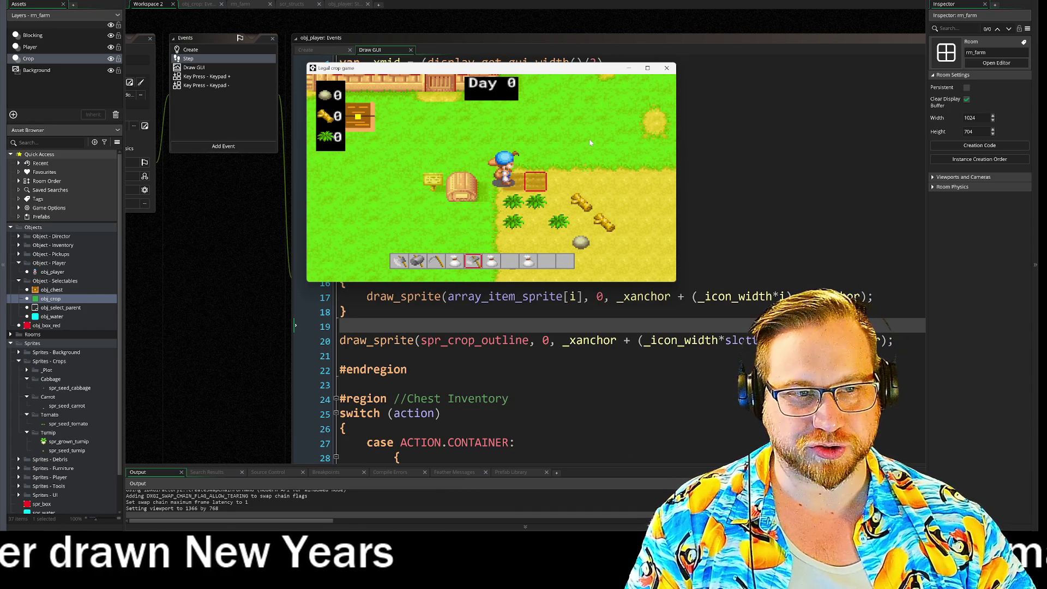
key("space")
key("Left")
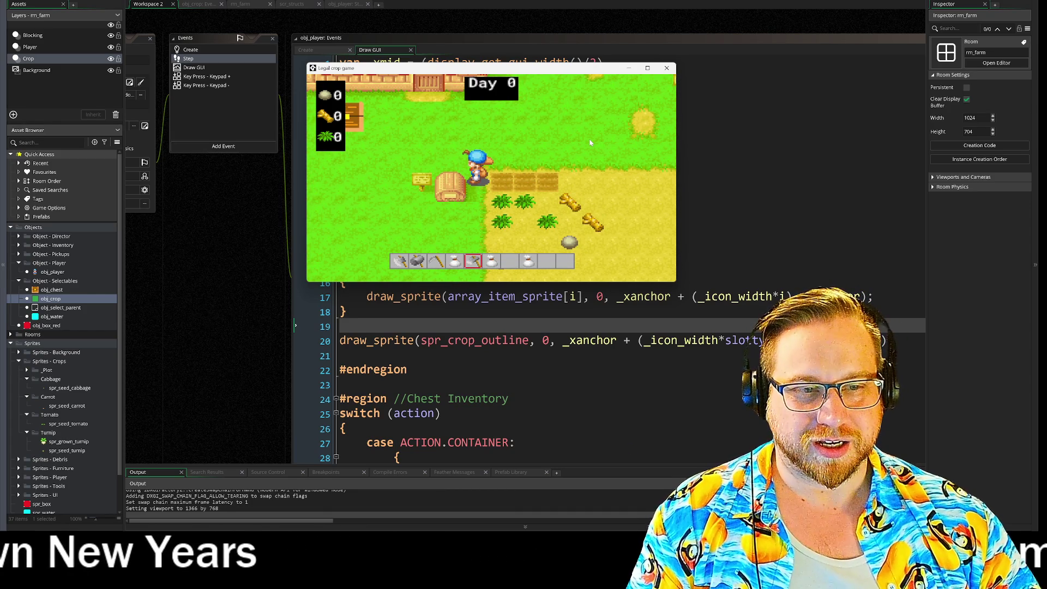
key("KP_Add")
key("space")
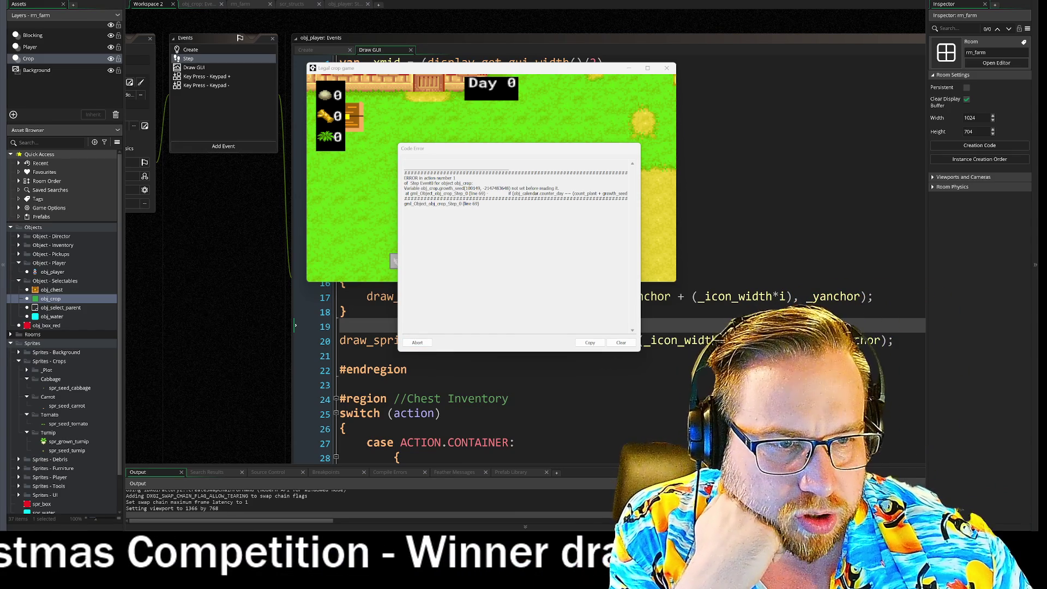
Abort the crashed game from the Code Error dialog and relaunch it with F5
left_click(416, 342)
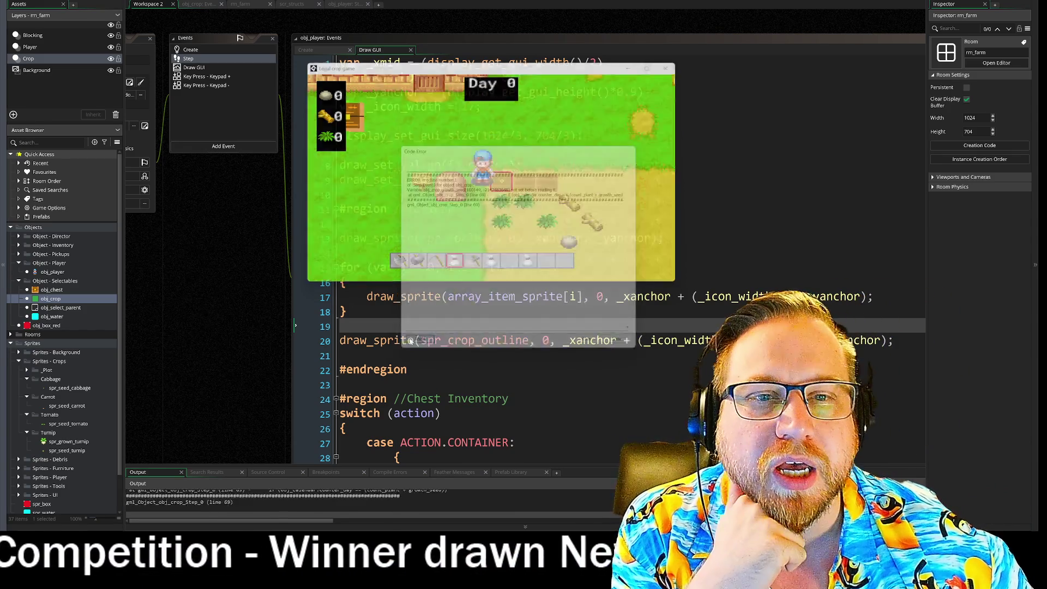
left_click_drag(234, 289, 312, 271)
key("F5")
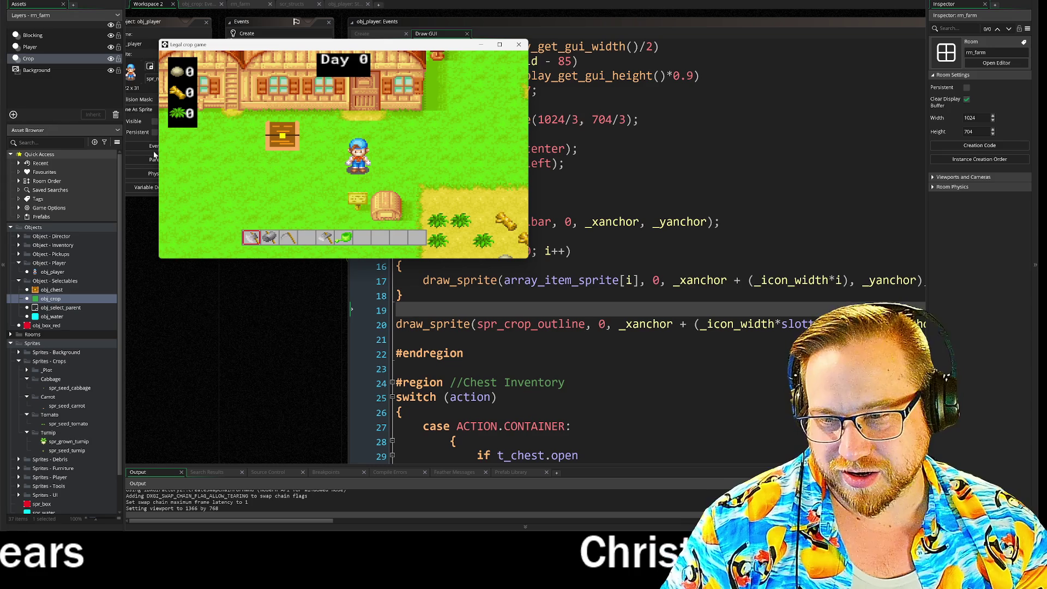
Walk the farmer across the field and use the held tool on an adjacent tile
key("d")
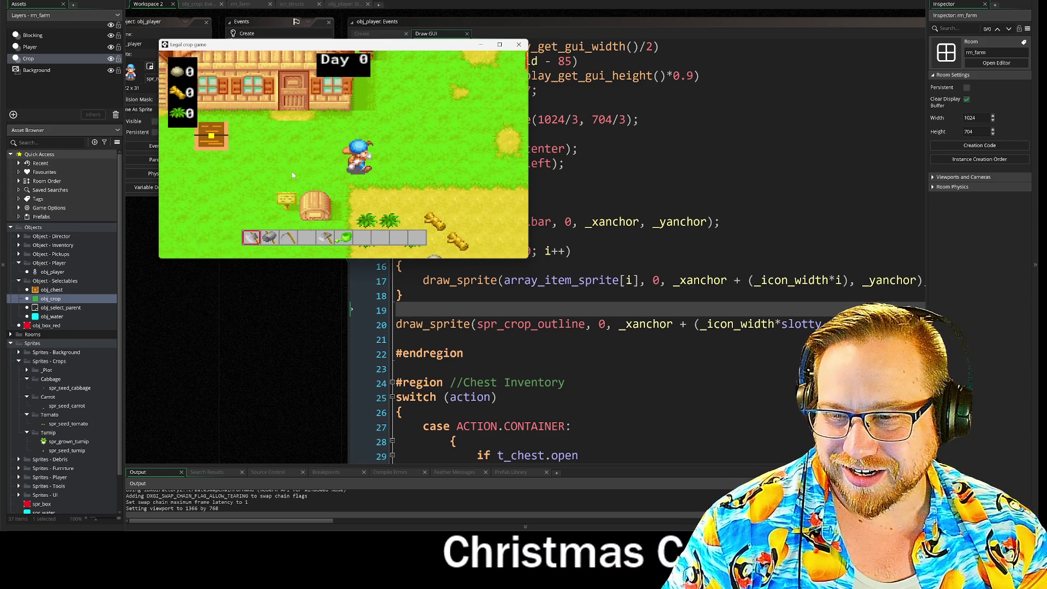
key("s")
key("s")
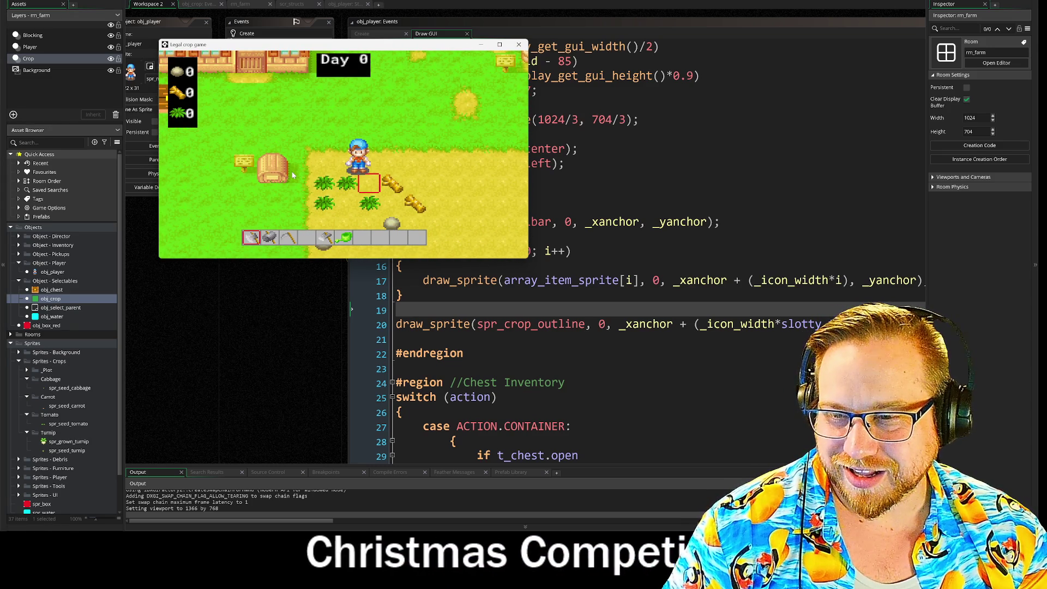
key("a")
scroll(292, 175, "down", 4)
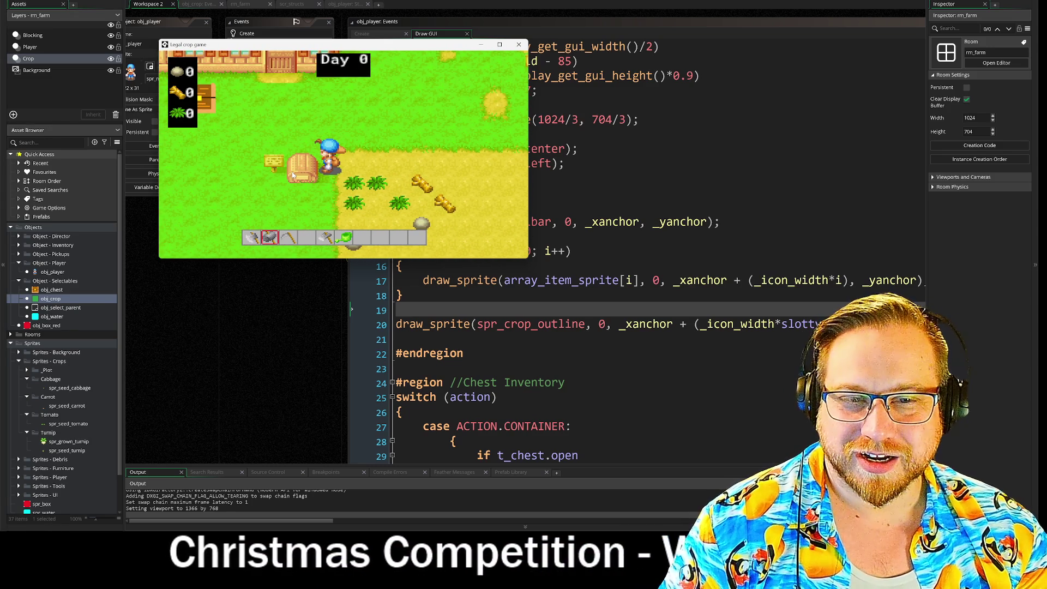
key("d")
left_click(292, 175)
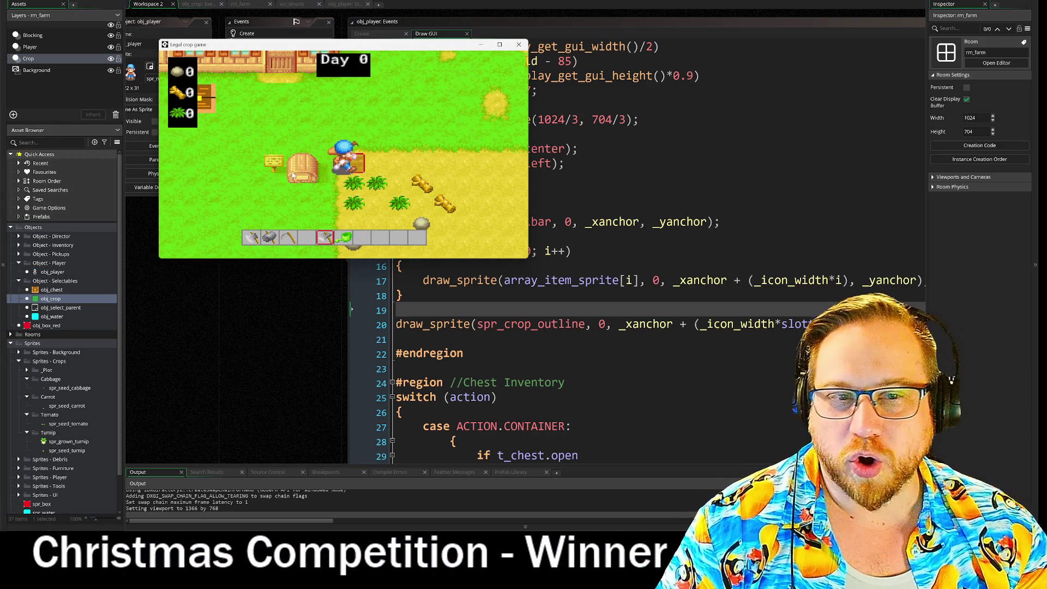
Place a chest beside the house, then walk the farmer down to the crop plot
key("d")
key("w")
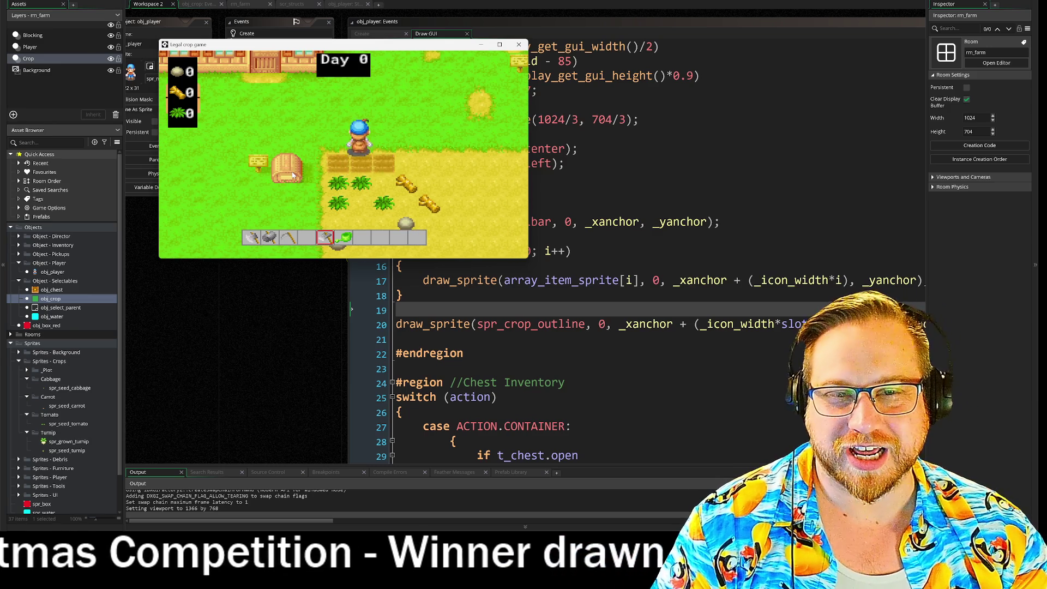
key("a")
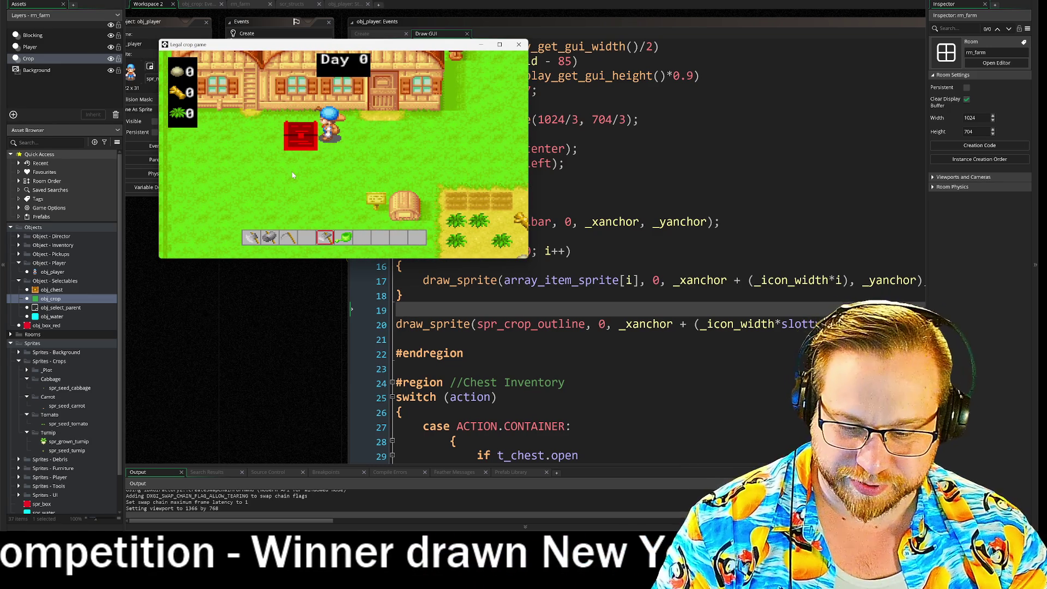
scroll(292, 175, "up", 1)
left_click(292, 174)
key("d")
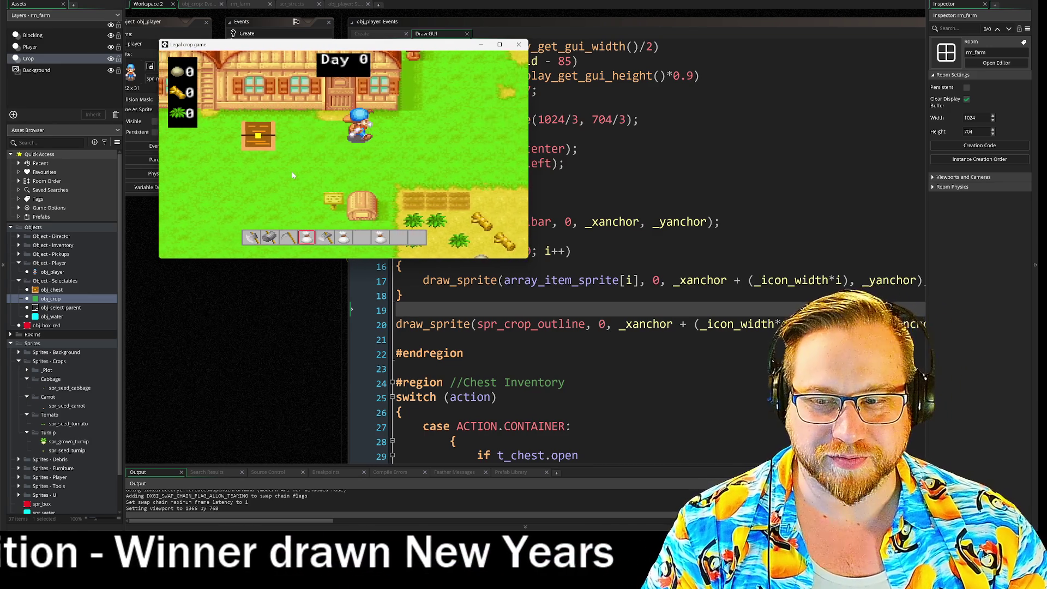
key("d")
key("s")
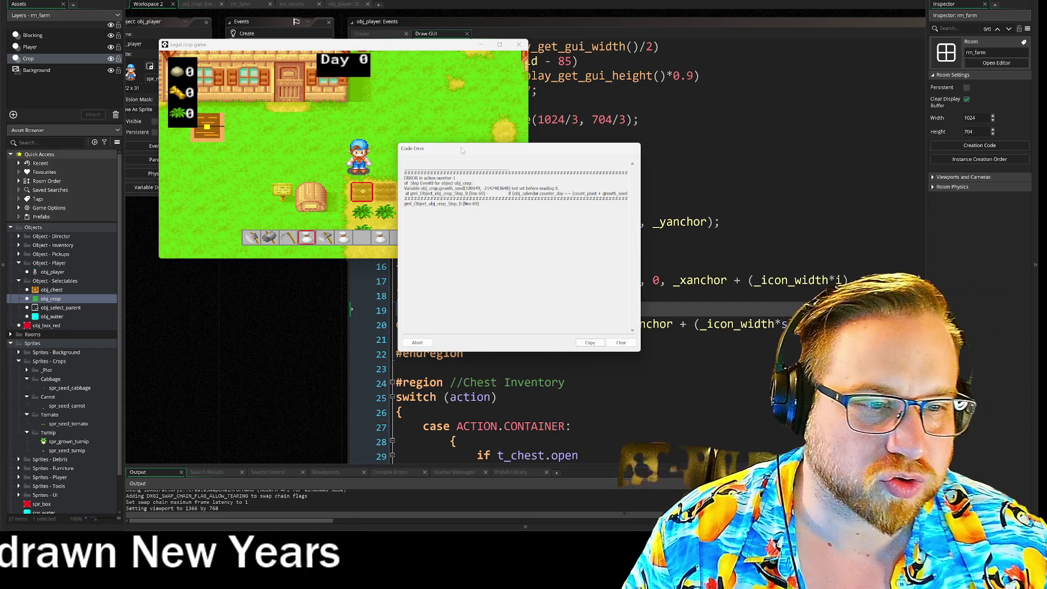
Open obj_crop's Step event and examine the growth_seed day comparison on line 69
left_click_drag(461, 147, 791, 54)
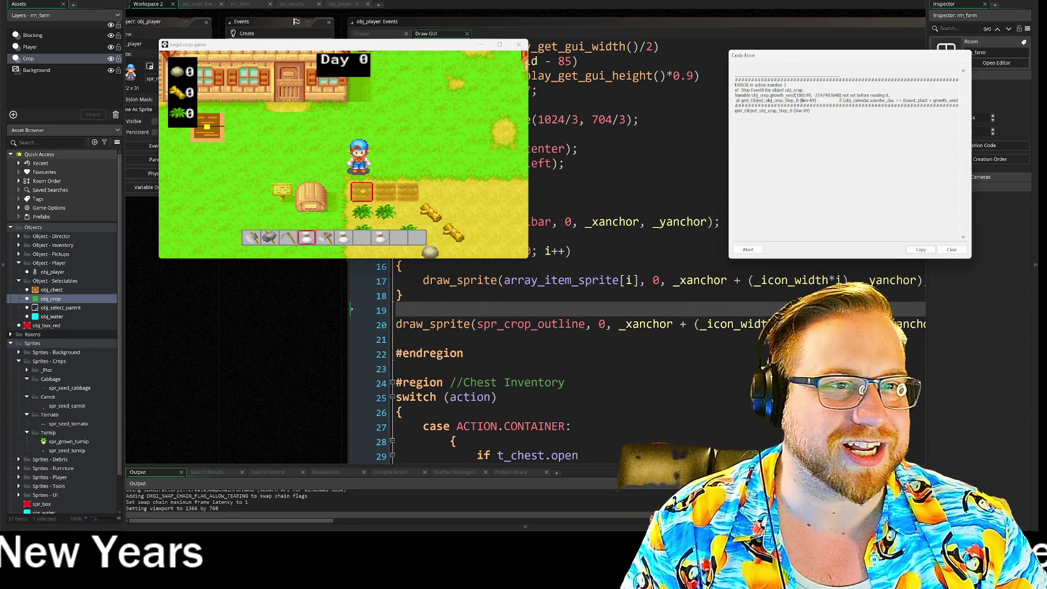
left_click(545, 191)
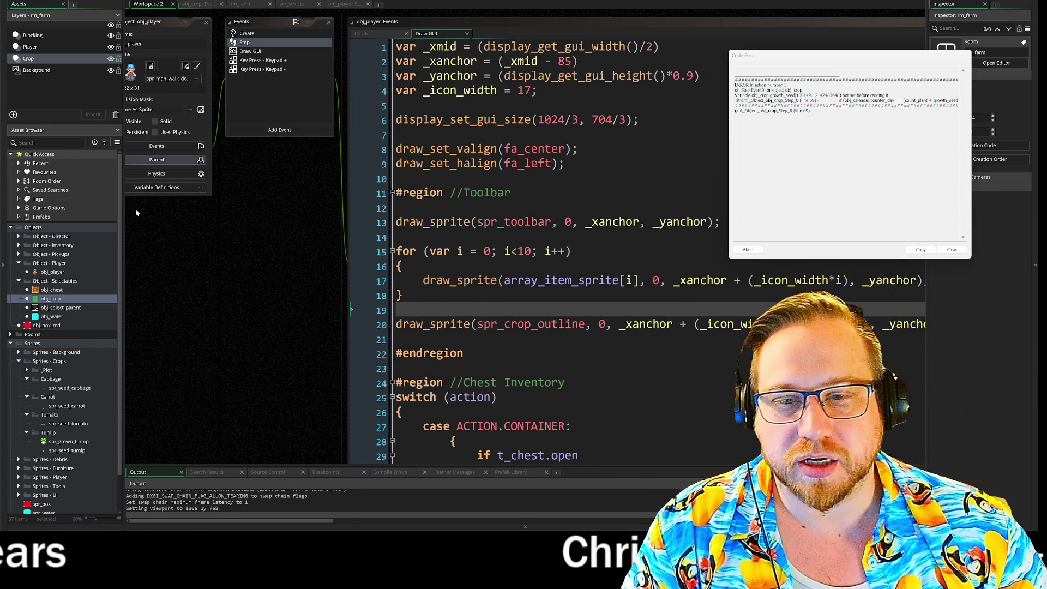
double_click(50, 299)
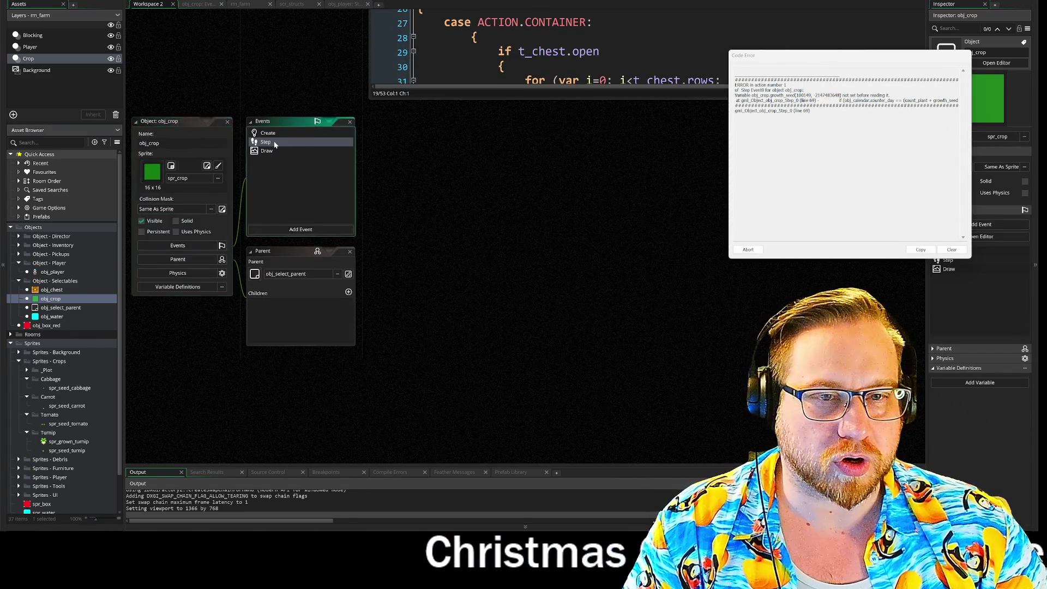
double_click(276, 144)
left_click_drag(273, 207, 517, 207)
left_click(537, 207)
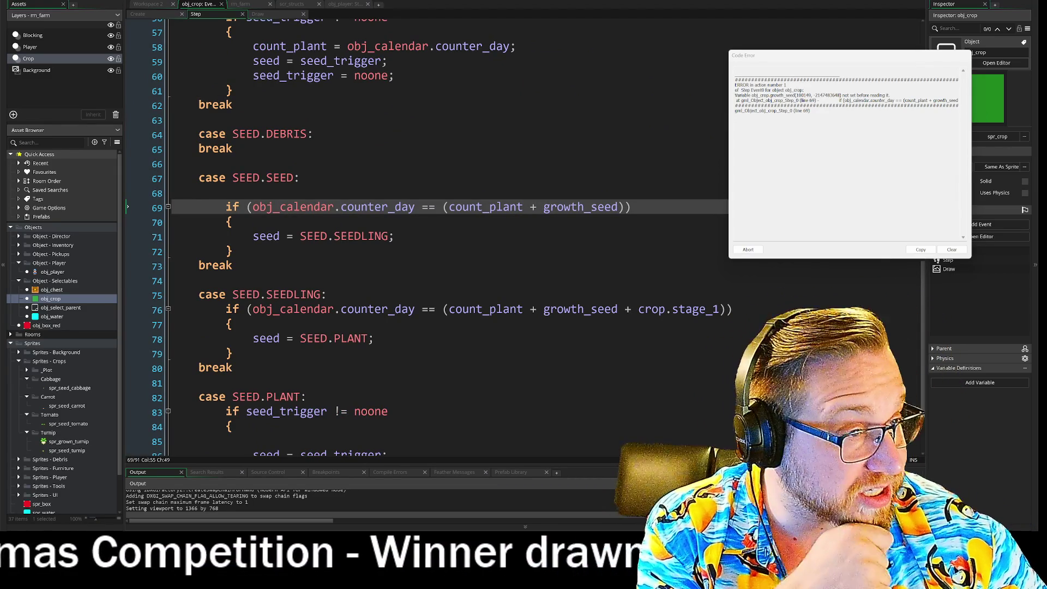
Switch through obj_player's Step code to the scr_structs seed definitions
left_click(349, 5)
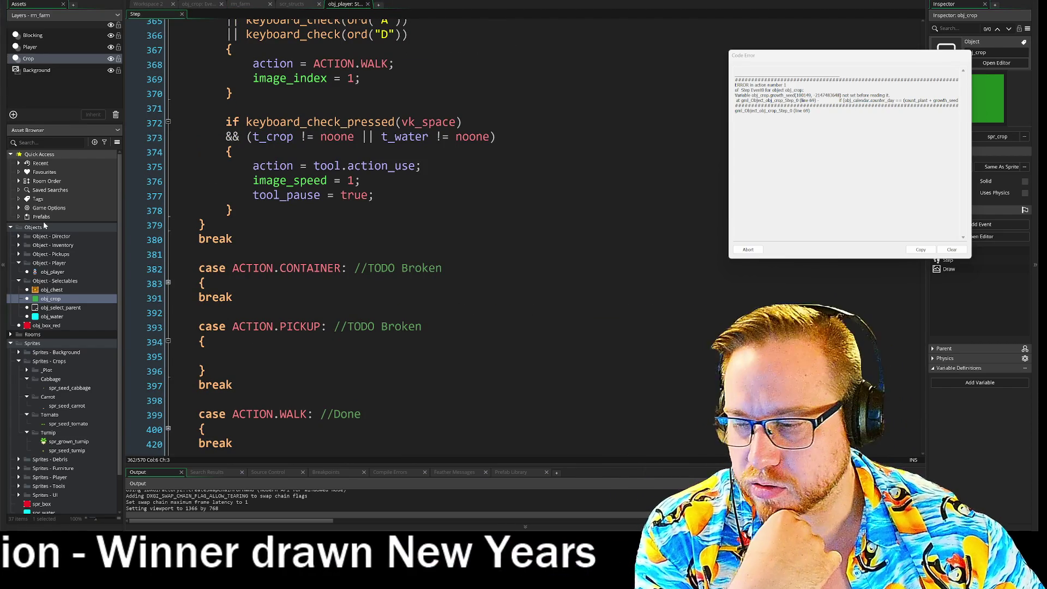
mouse_move(306, 122)
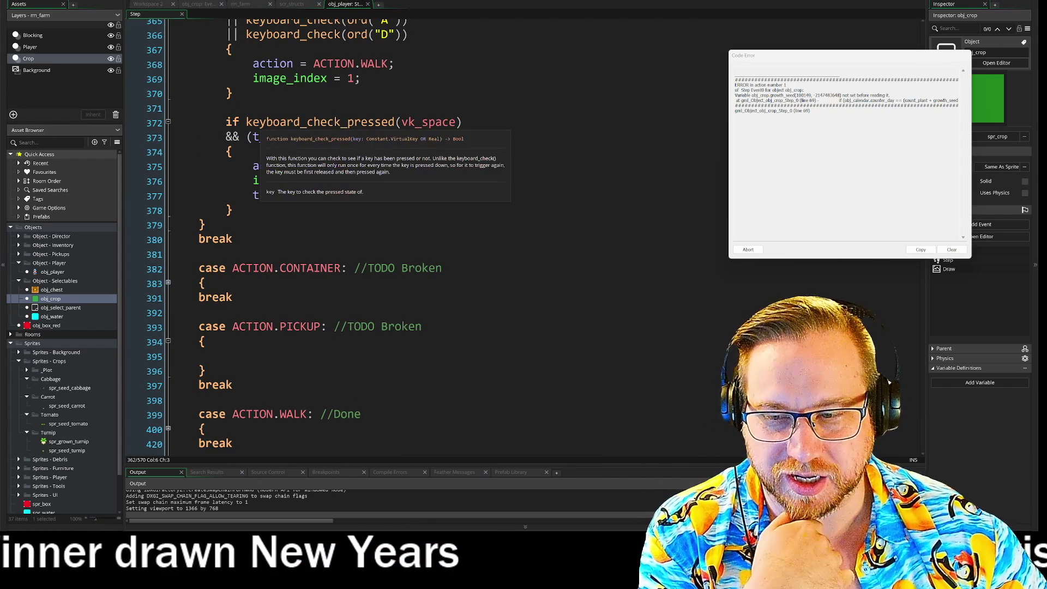
left_click(292, 4)
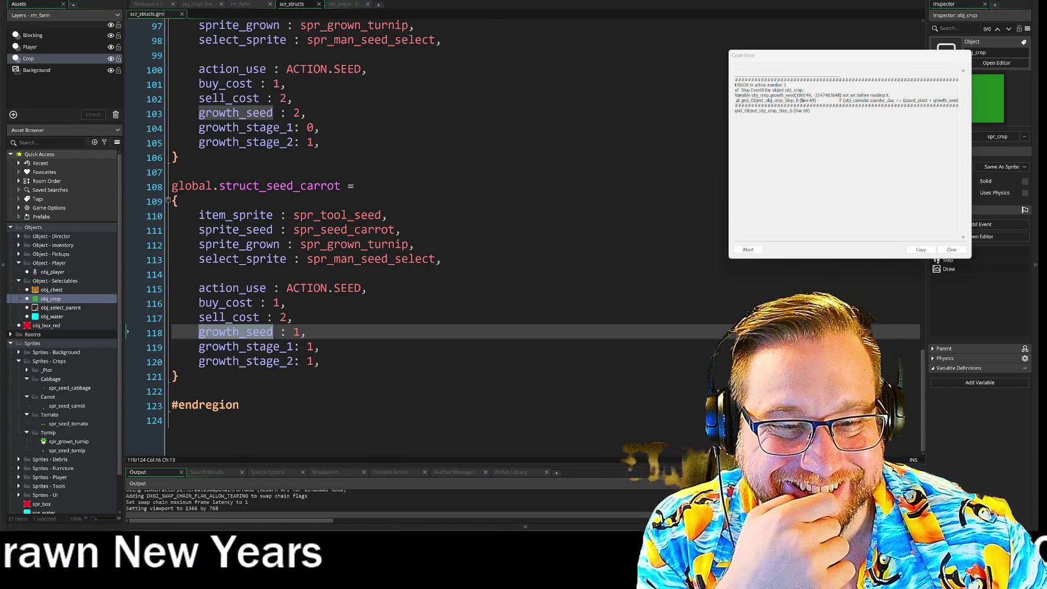
Inspect the cabbage growth_seed on line 103 and the turnip's on line 88
mouse_move(243, 341)
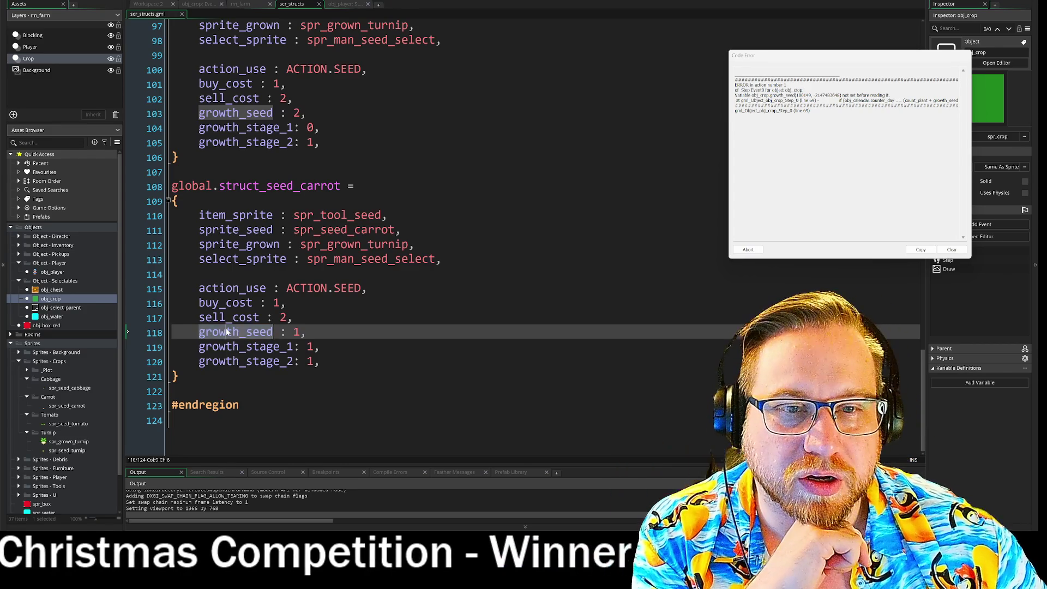
left_click(246, 112)
scroll(246, 112, "up", 4)
scroll(244, 219, "up", 3)
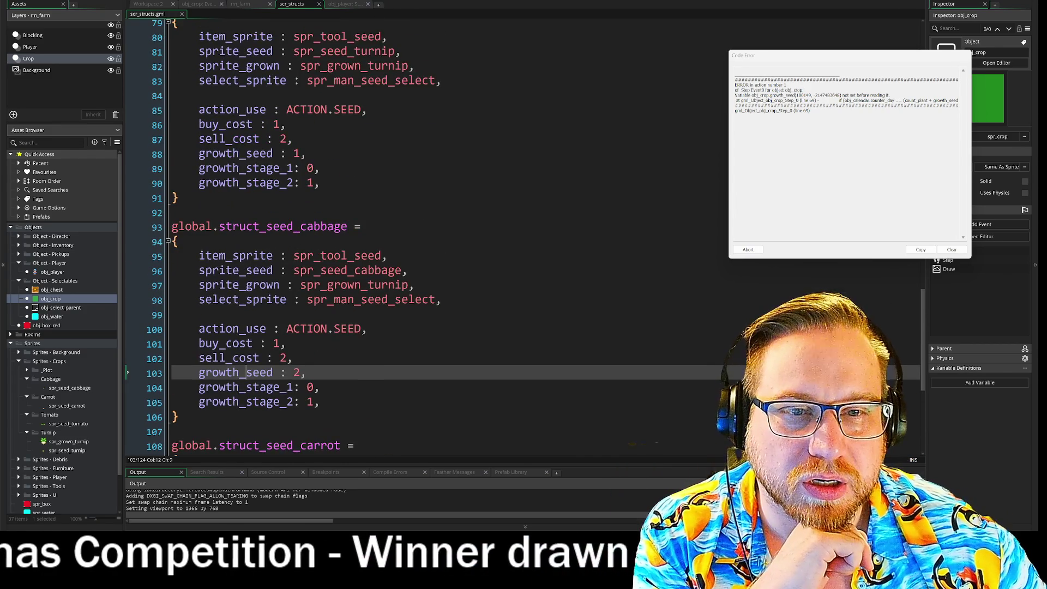
left_click(243, 154)
Leave scr_structs and return to obj_crop's Step code at line 69
scroll(244, 153, "down", 3)
scroll(522, 237, "down", 3)
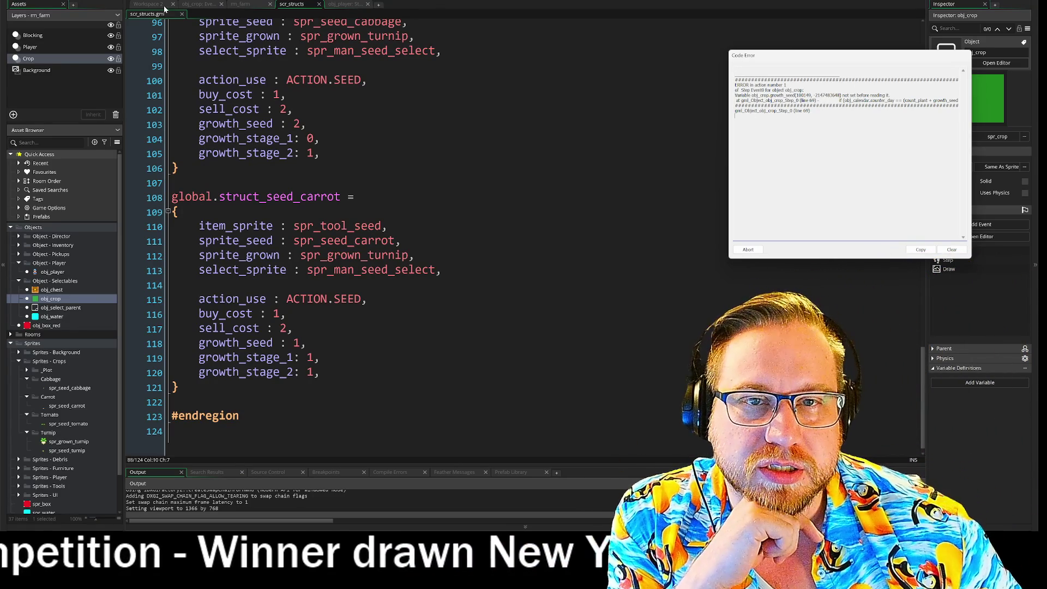
left_click(171, 7)
left_click(198, 5)
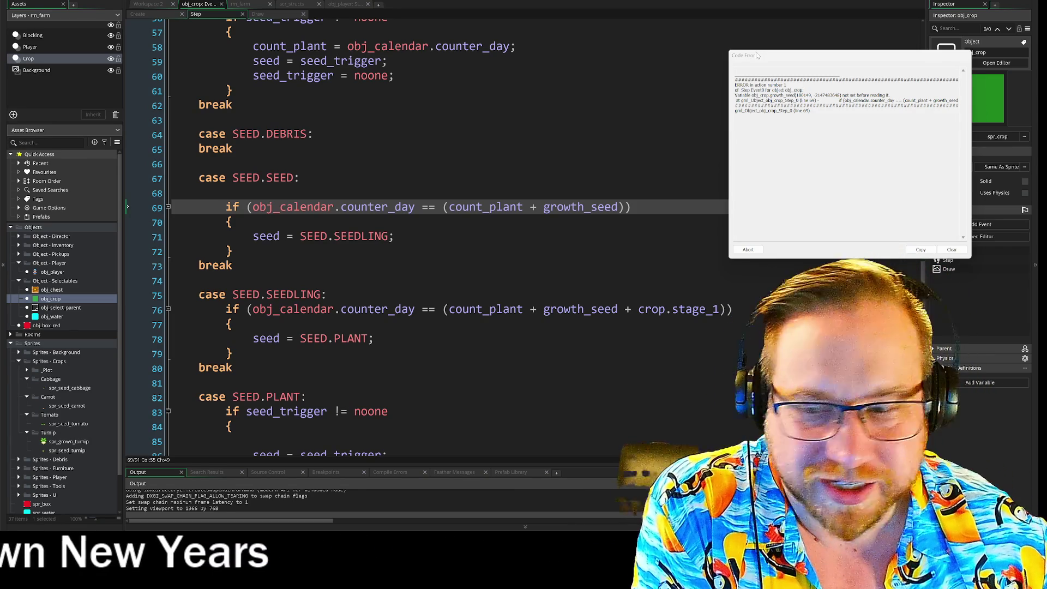
mouse_move(757, 55)
left_mouse_down()
mouse_move(647, 30)
mouse_move(712, 21)
mouse_move(671, 10)
left_mouse_up()
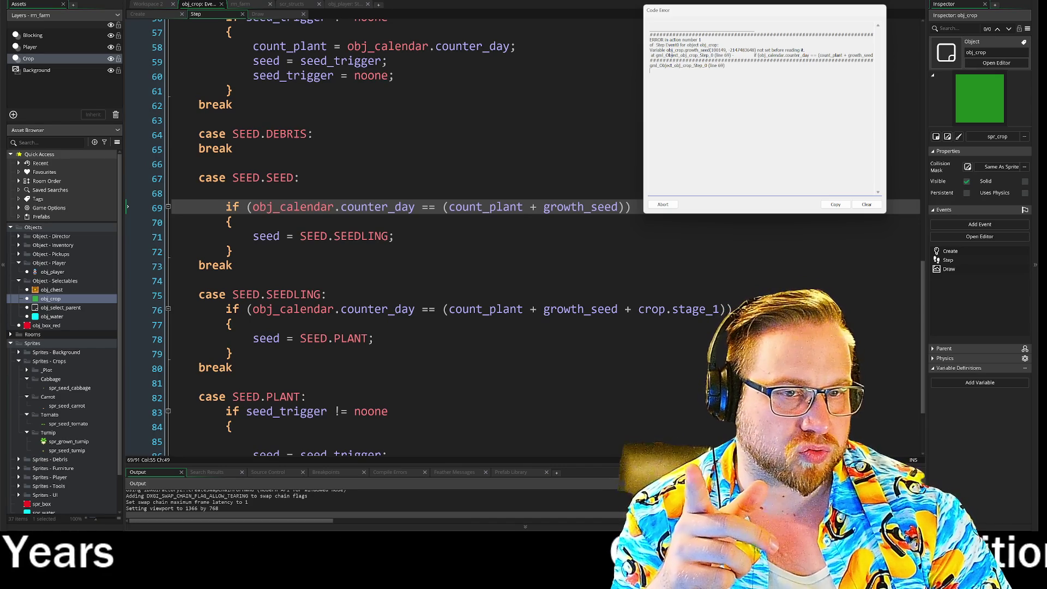
key("F12")
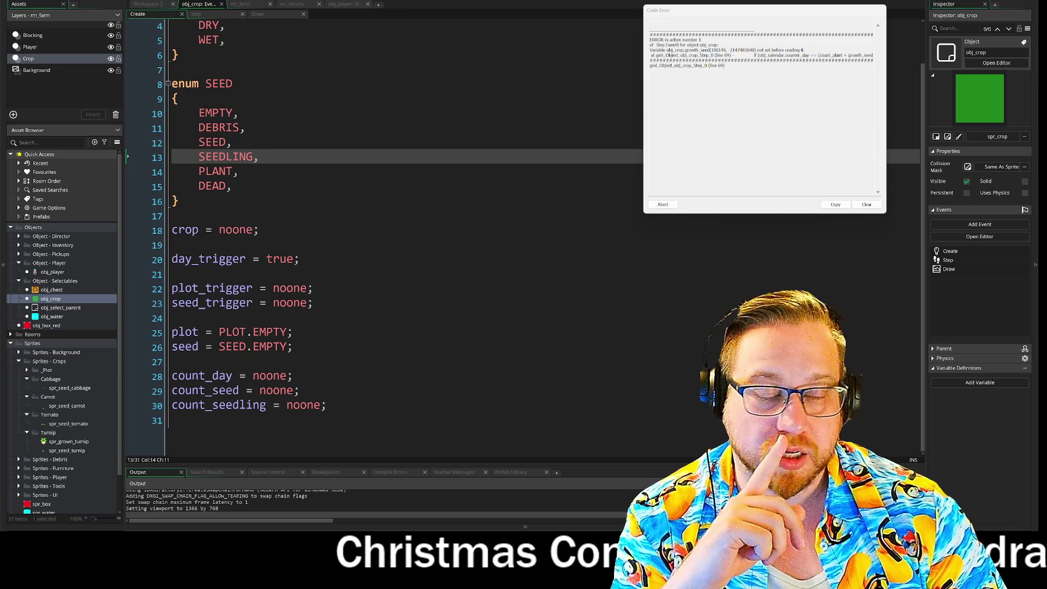
left_click(216, 15)
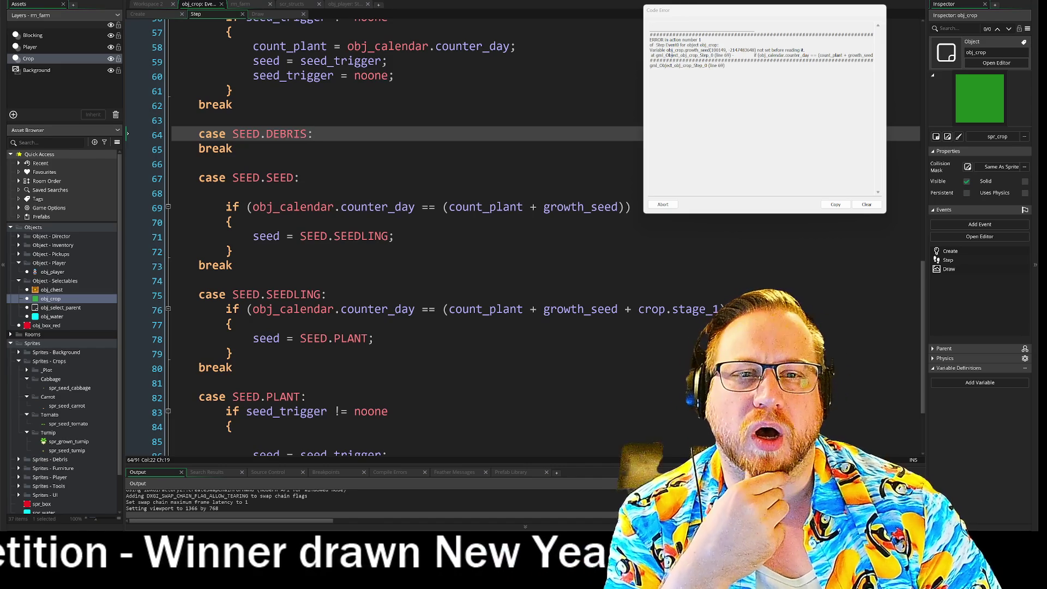
scroll(522, 237, "up", 3)
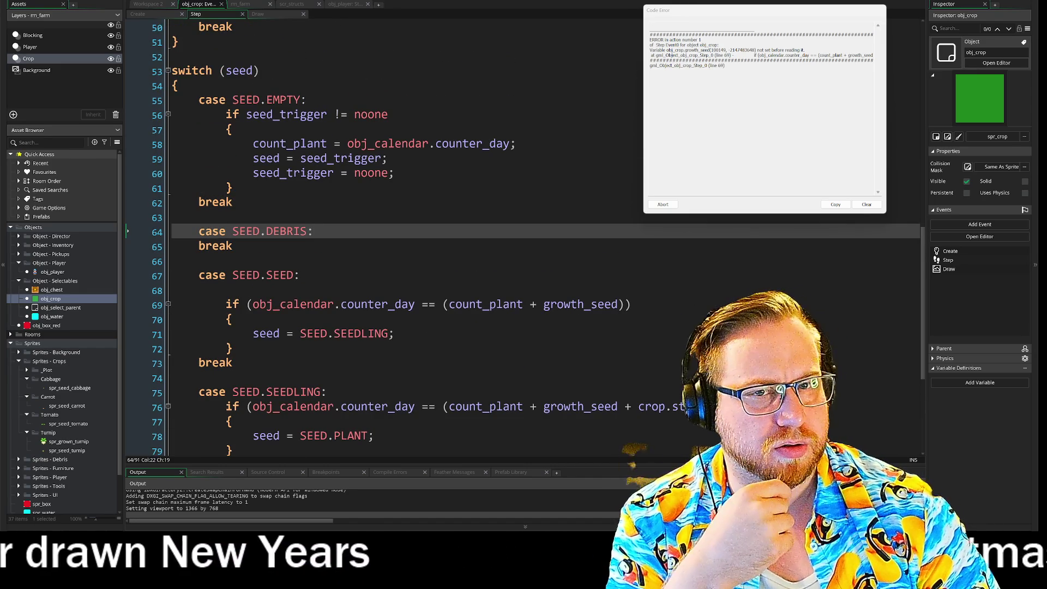
scroll(522, 237, "down", 3)
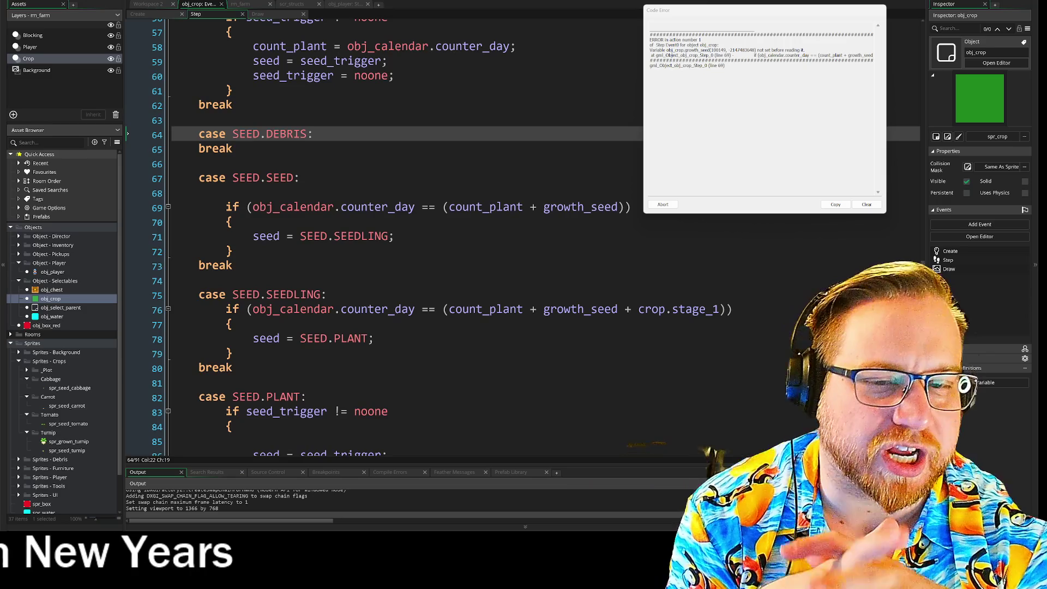
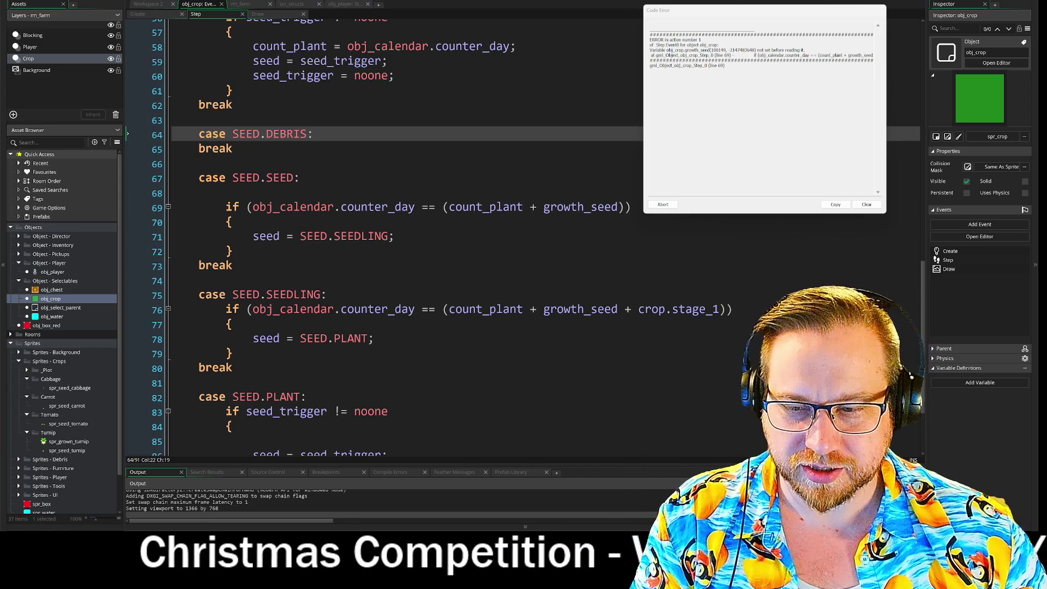
Highlight the failing growth_seed condition in the Code Error message
scroll(522, 237, "up", 1)
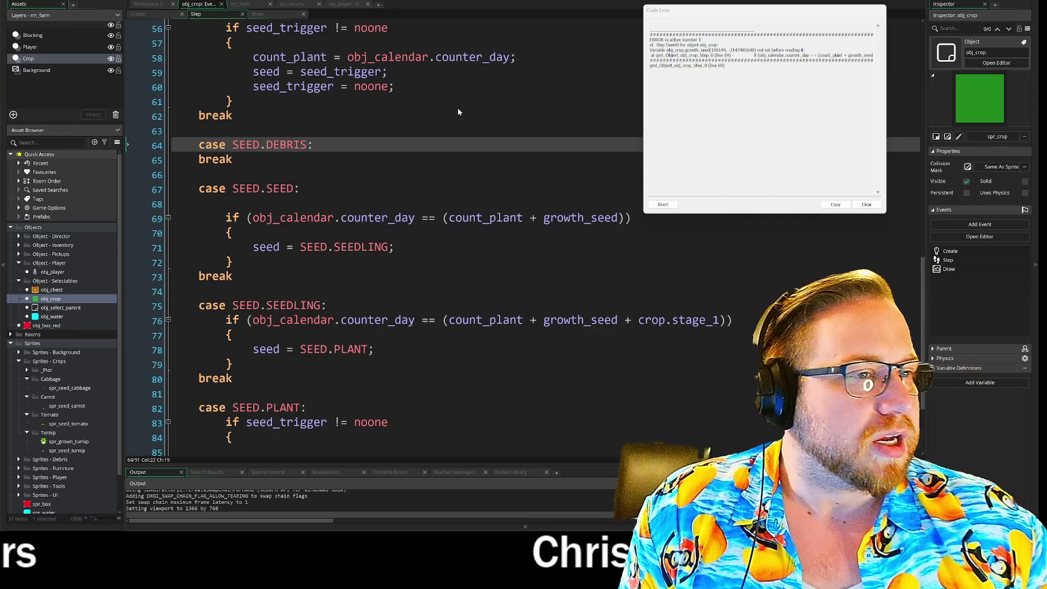
left_click_drag(650, 48, 725, 66)
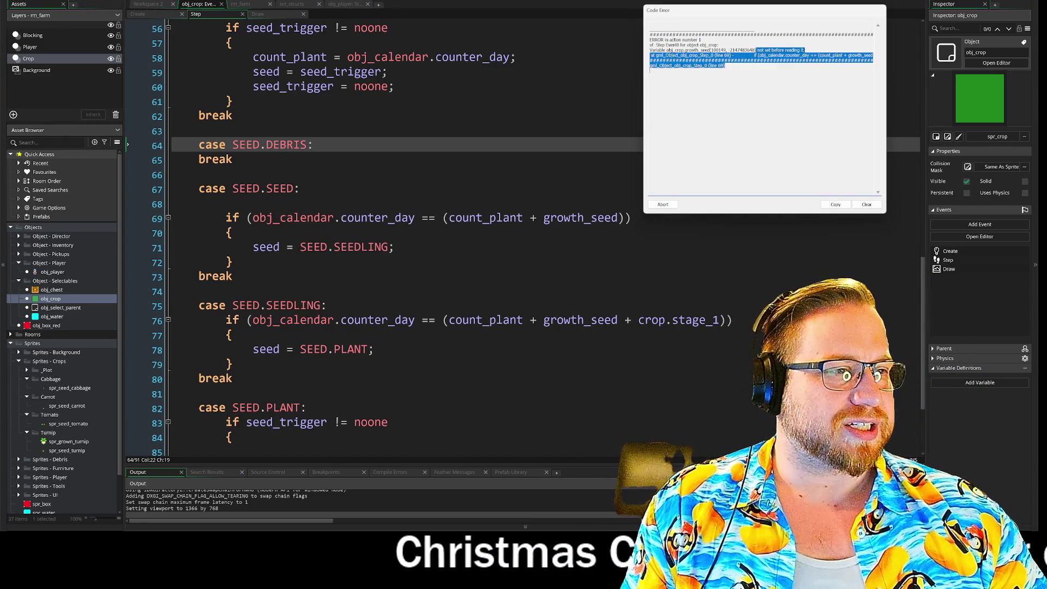
mouse_move(810, 55)
left_mouse_down()
mouse_move(871, 60)
mouse_move(800, 55)
left_mouse_up()
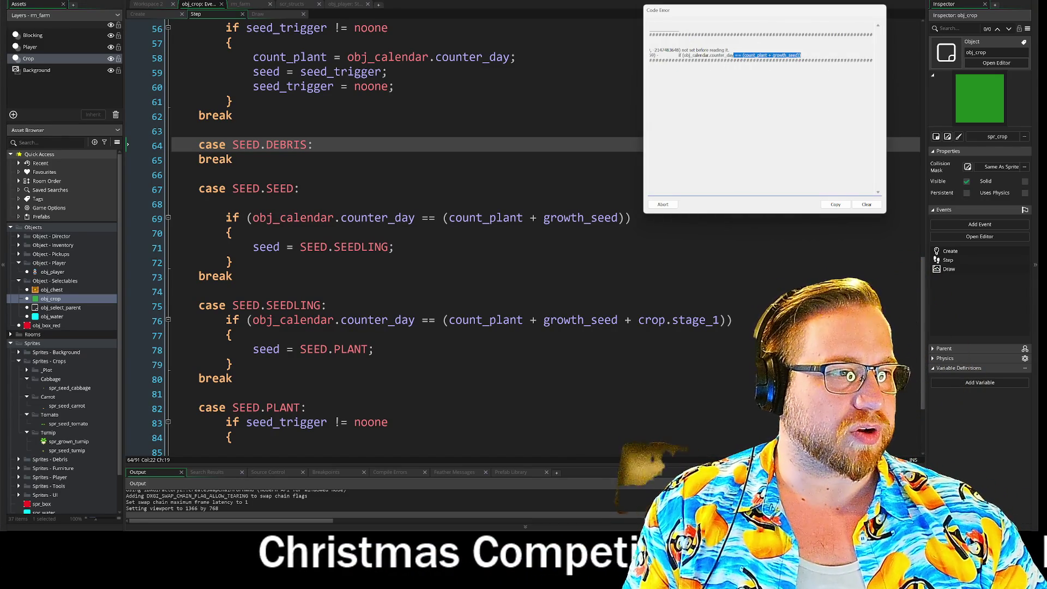
left_click(650, 69)
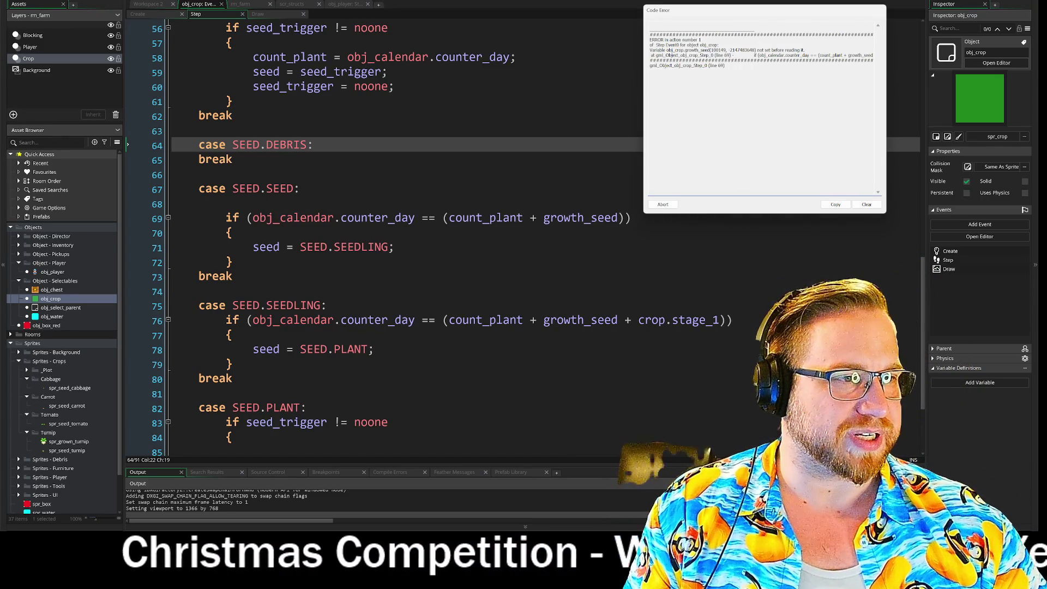
left_click_drag(684, 50, 709, 55)
Jump from growth_seed on line 69 of the crop Step code to its definition in scr_structs
left_click(199, 174)
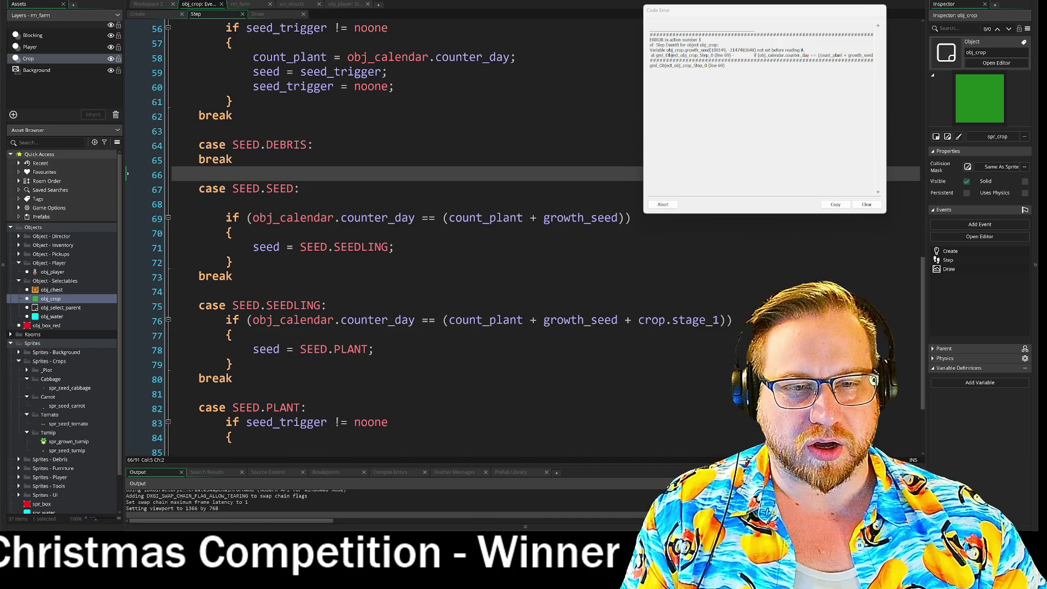
left_click(342, 218)
key("ctrl+Right")
key("ctrl+Right")
key("ctrl+Right")
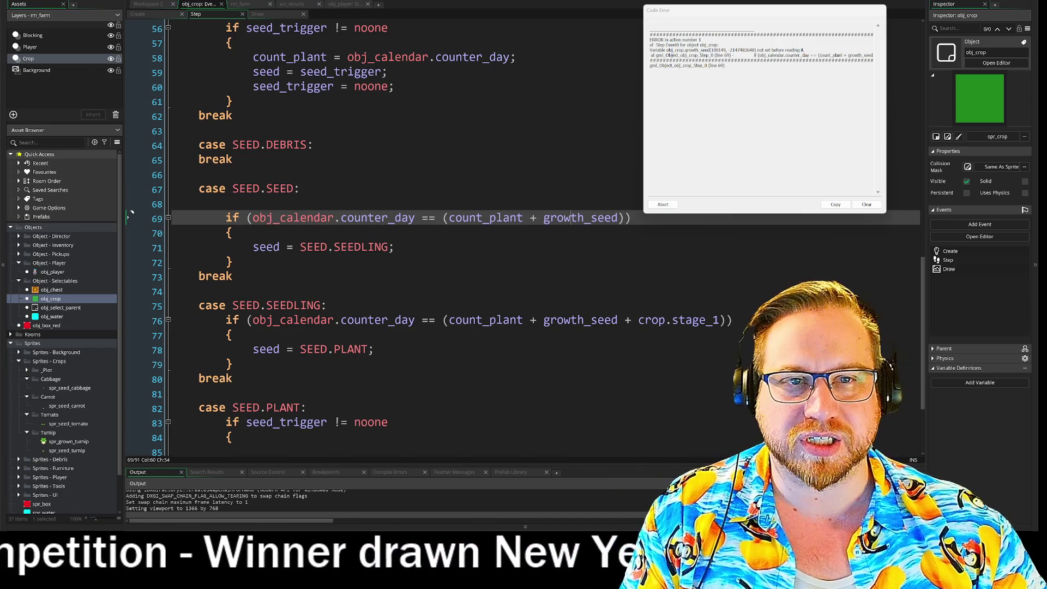
key("F1")
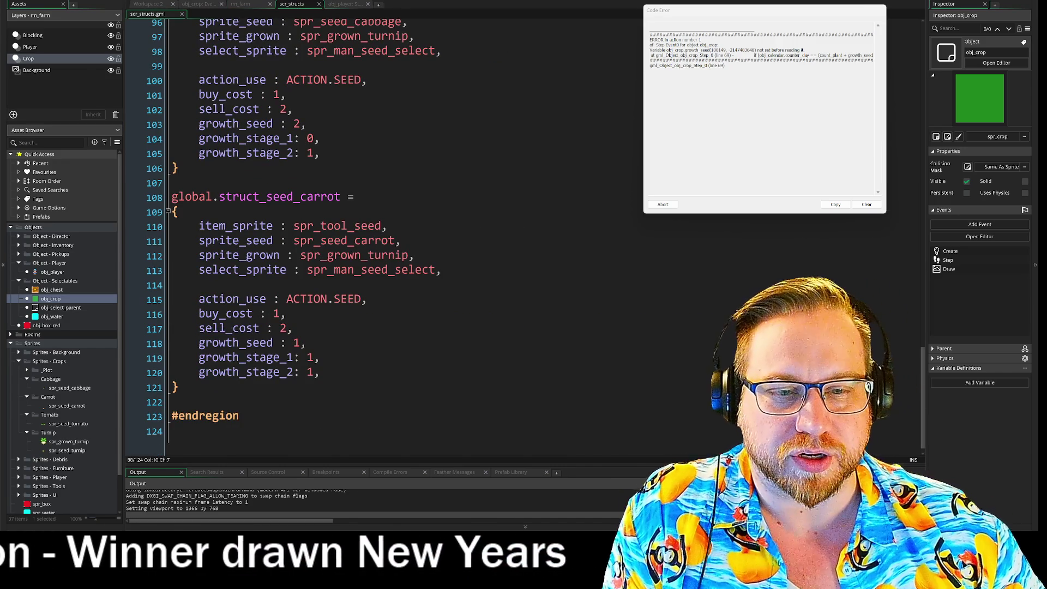
left_click_drag(199, 342, 307, 343)
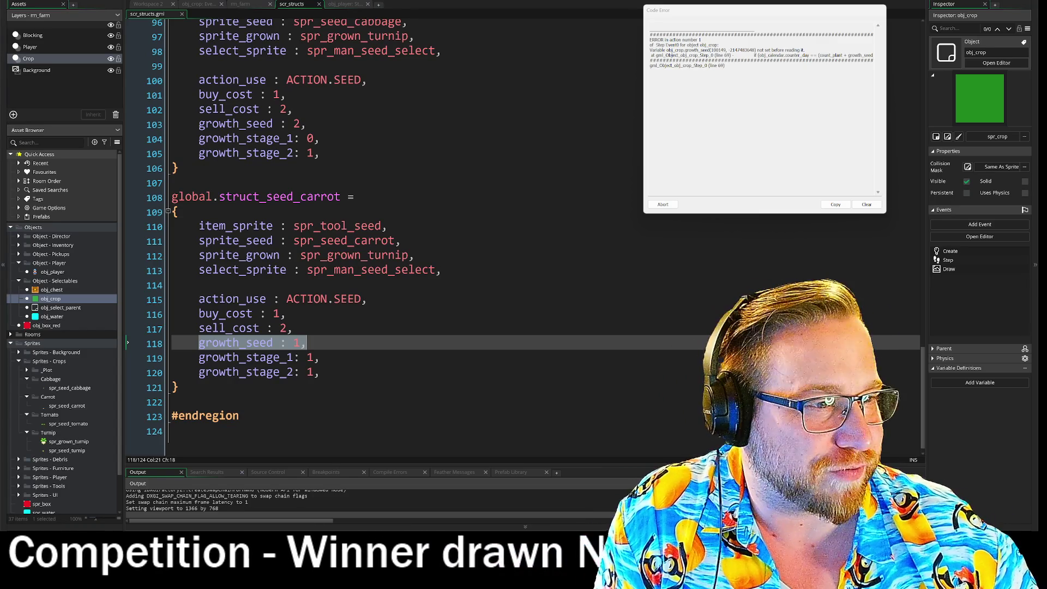
left_click_drag(708, 11, 596, 25)
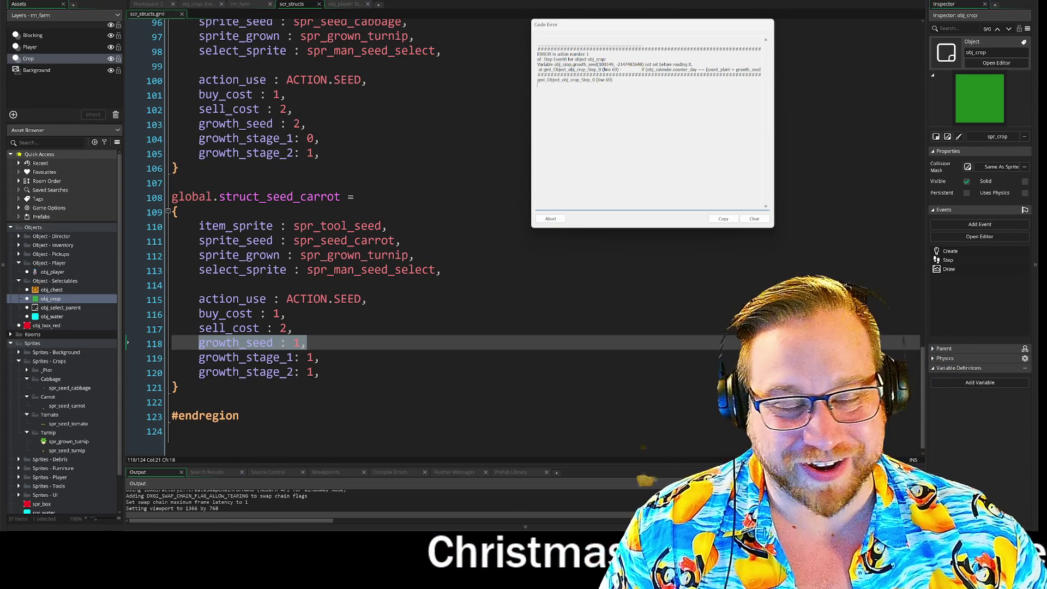
Move the Code Error window right, away from the seed struct code
left_click_drag(647, 27, 790, 21)
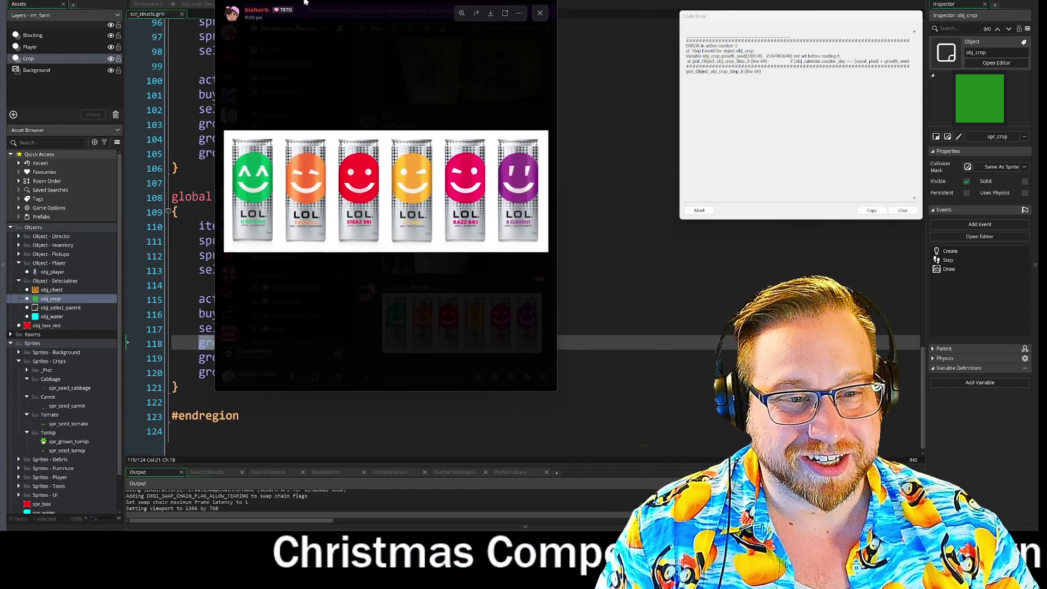
Nudge the Discord drink-can preview aside, then minimise it
left_click_drag(307, 3, 312, 1)
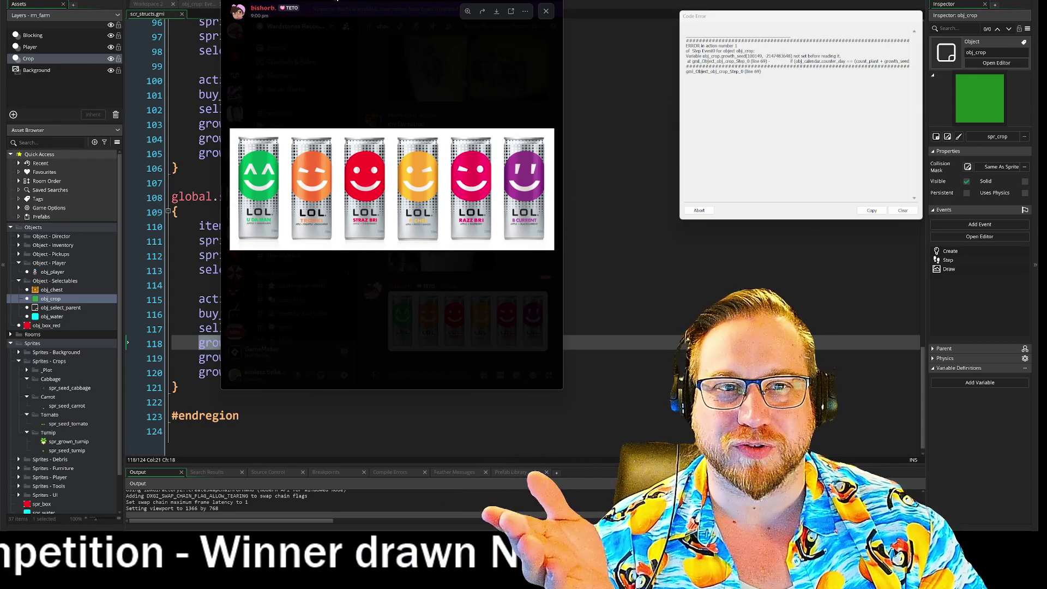
key("super+Down")
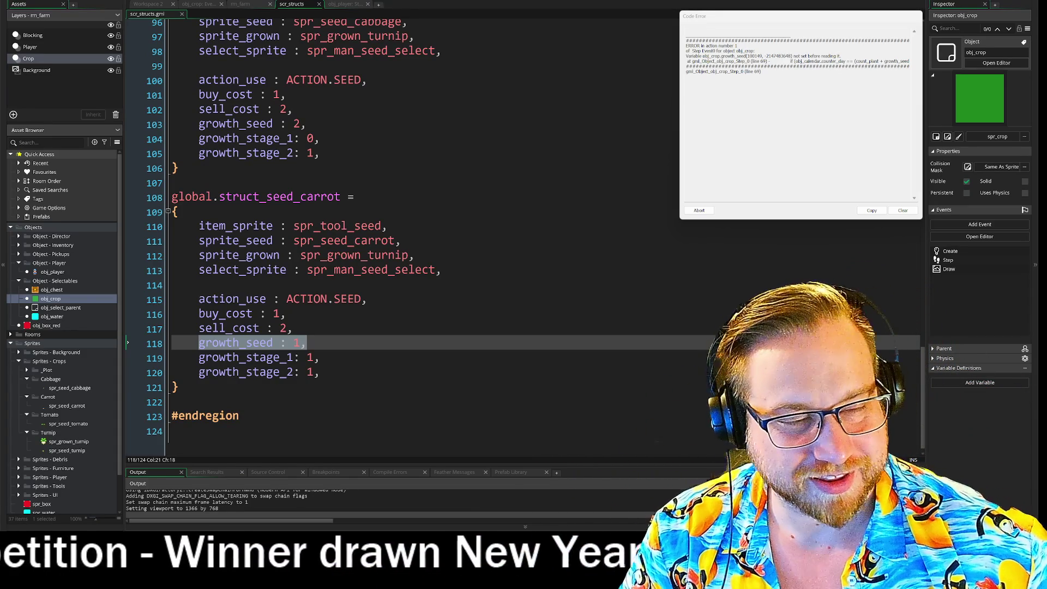
Move the Code Error window to the top centre and bring up obj_player's Step code
mouse_move(754, 21)
left_mouse_down()
mouse_move(534, 32)
mouse_move(549, 31)
mouse_move(441, 26)
mouse_move(717, 42)
mouse_move(488, 37)
mouse_move(534, 17)
left_mouse_up()
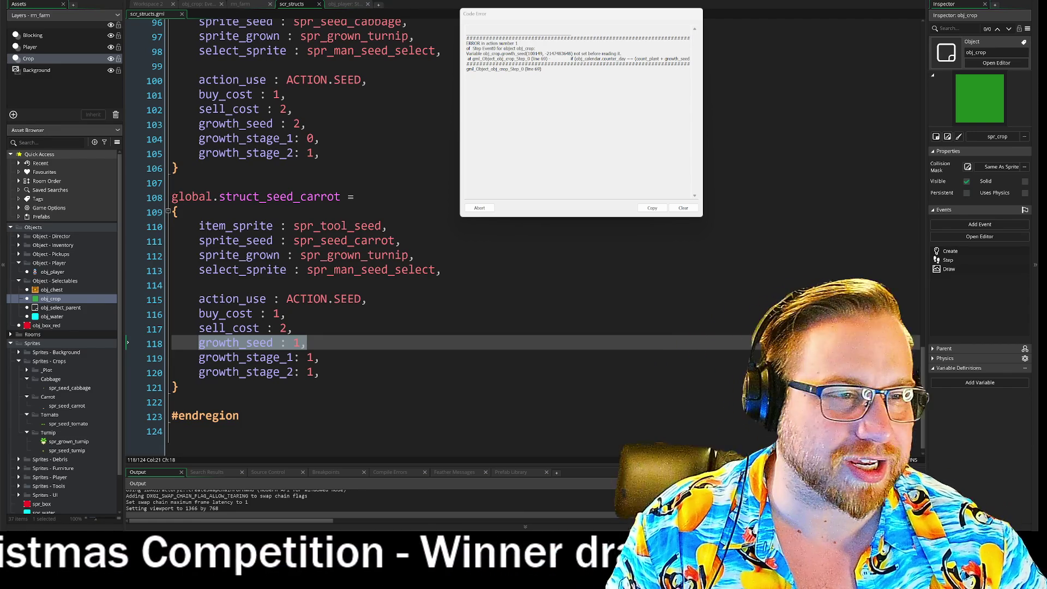
left_click_drag(570, 7, 620, 39)
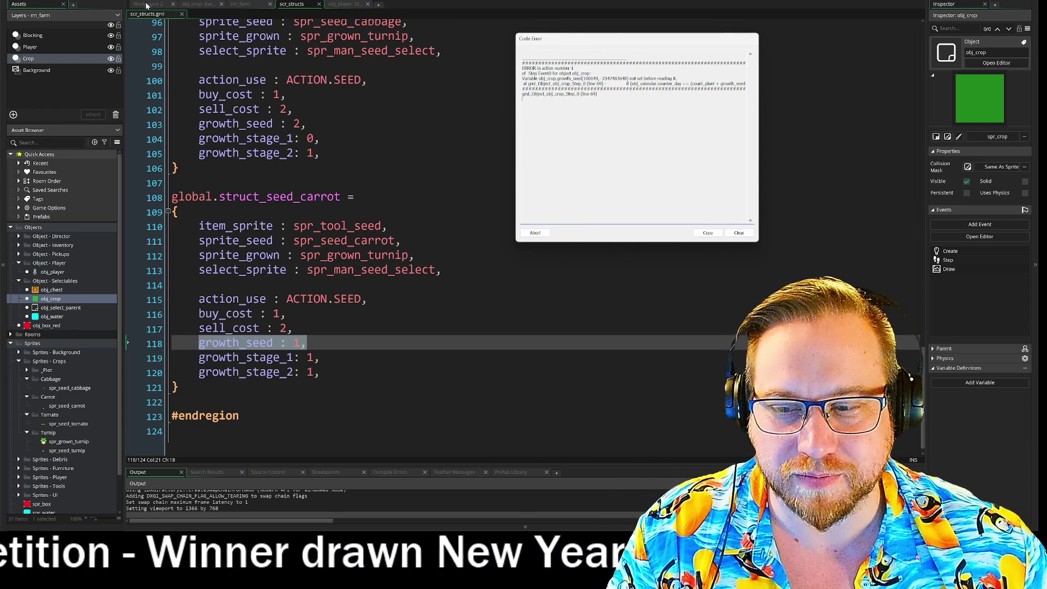
left_click(345, 5)
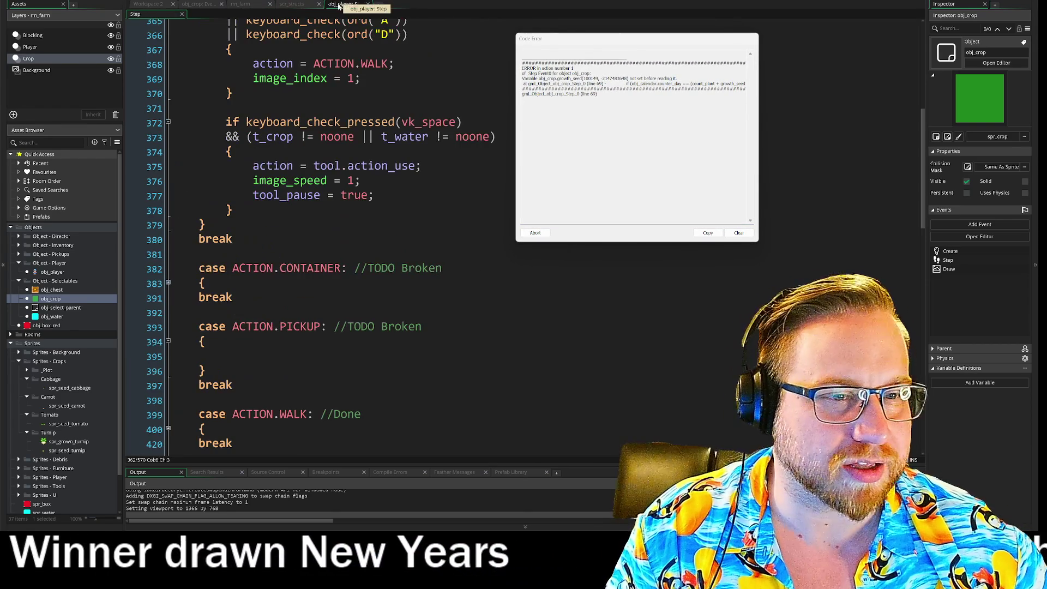
Reposition the error window and cycle through the scr_structs, rm_farm and obj_crop Step tabs
mouse_move(598, 39)
left_mouse_down()
mouse_move(667, 41)
mouse_move(622, 28)
left_mouse_up()
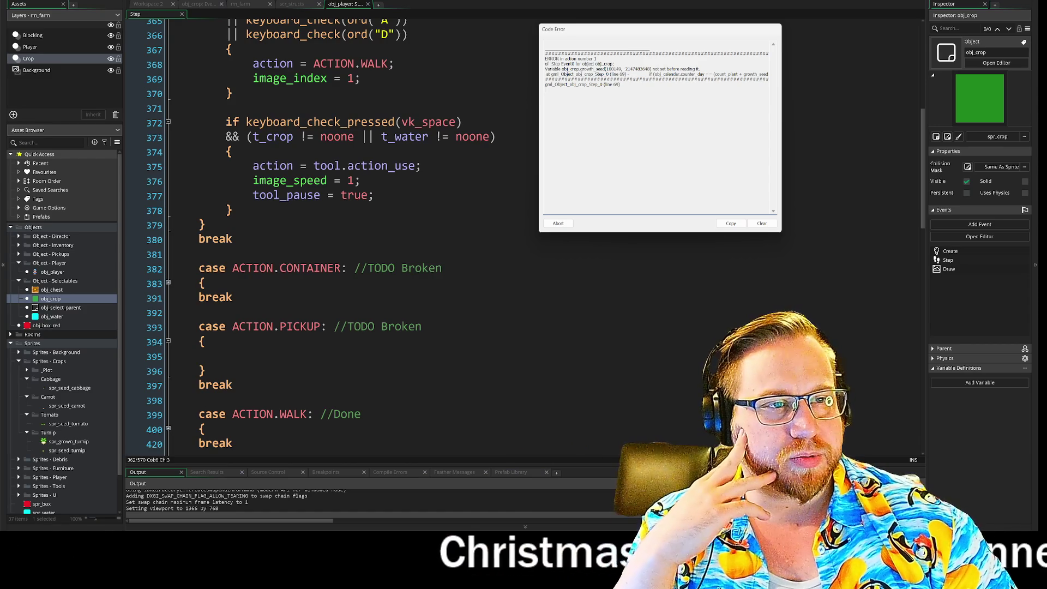
left_click(700, 69)
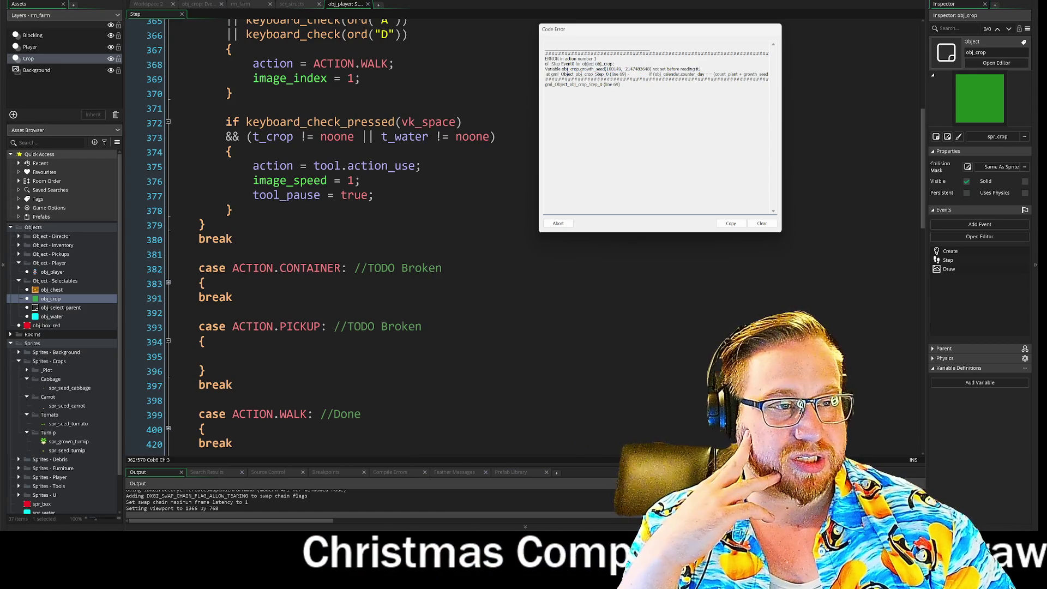
left_click(292, 4)
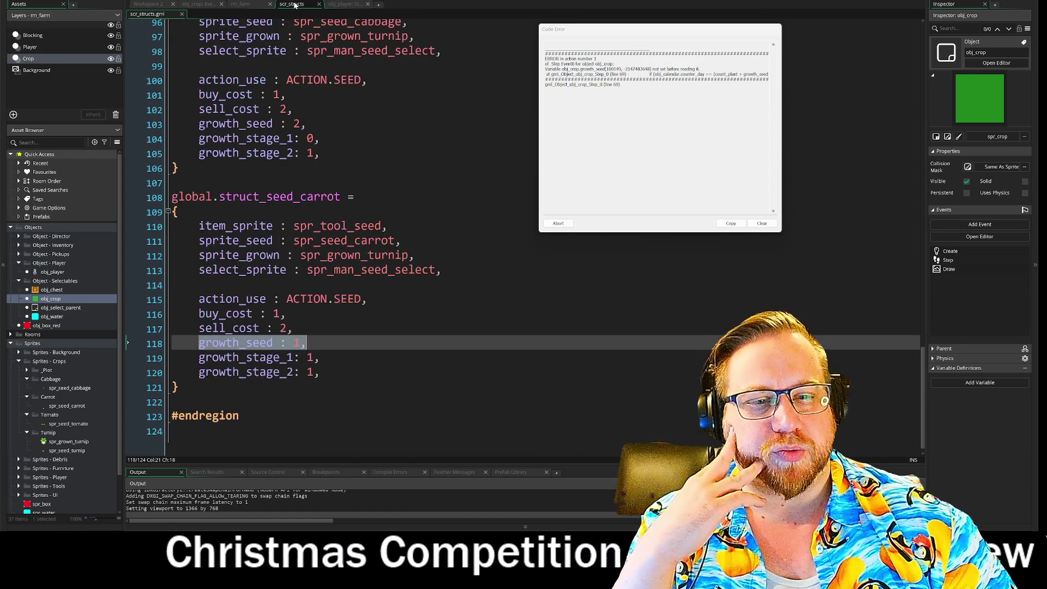
left_click(248, 5)
left_click(186, 5)
Browse the GUI drawing code in Workspace 2, then return to obj_player's Step code
left_click(150, 5)
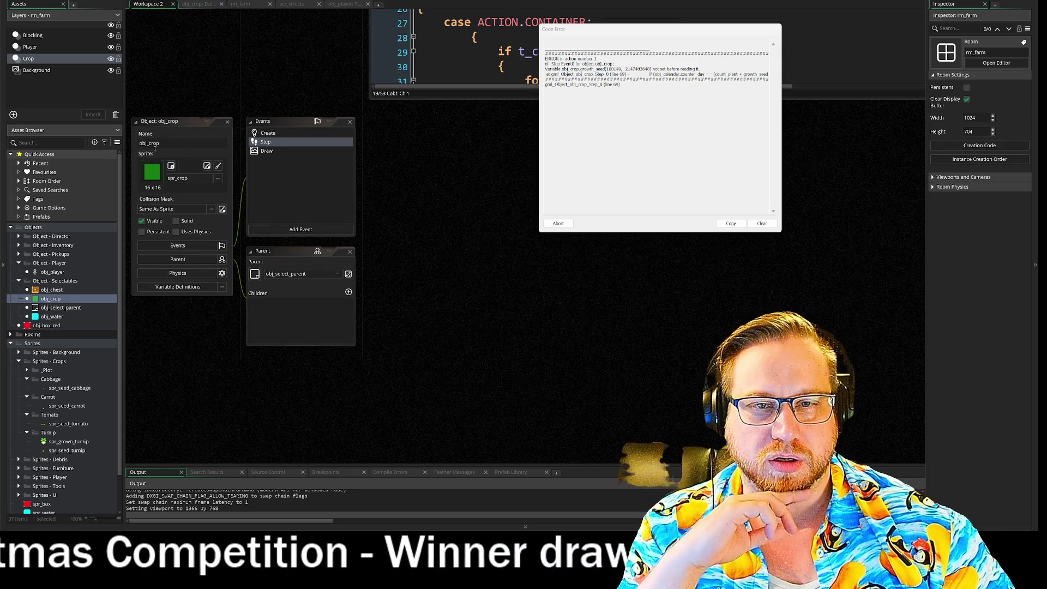
mouse_move(344, 56)
left_mouse_down()
mouse_move(238, 227)
mouse_move(143, 343)
left_mouse_up()
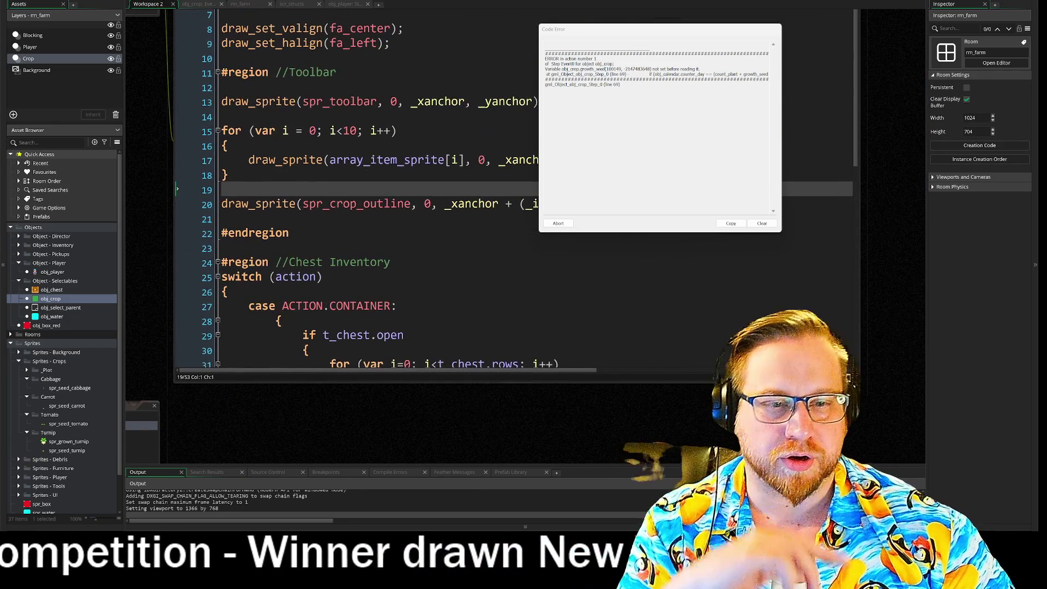
scroll(382, 191, "down", 2)
scroll(382, 191, "up", 2)
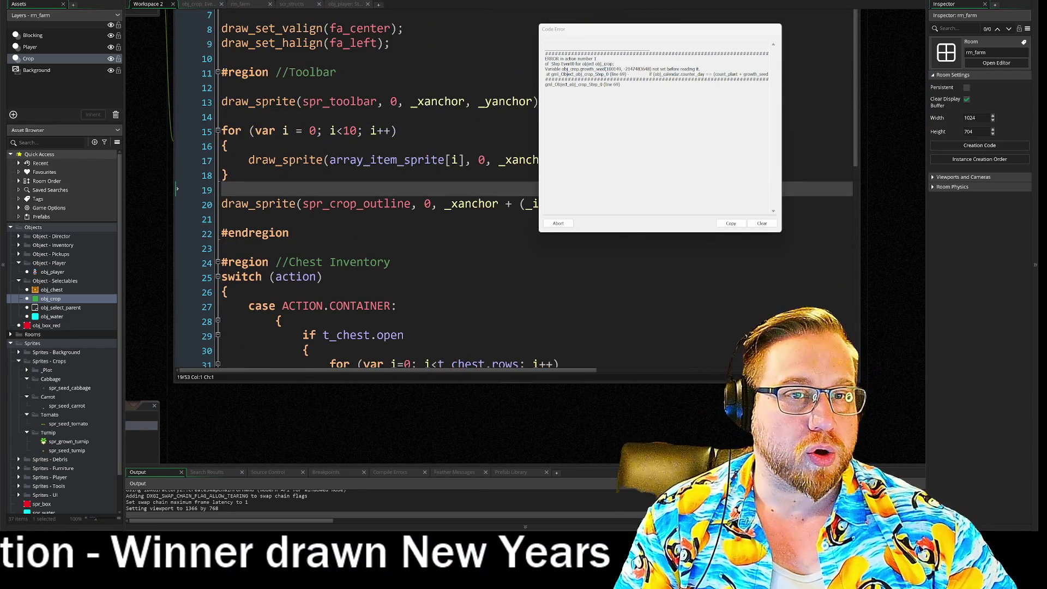
scroll(382, 191, "down", 8)
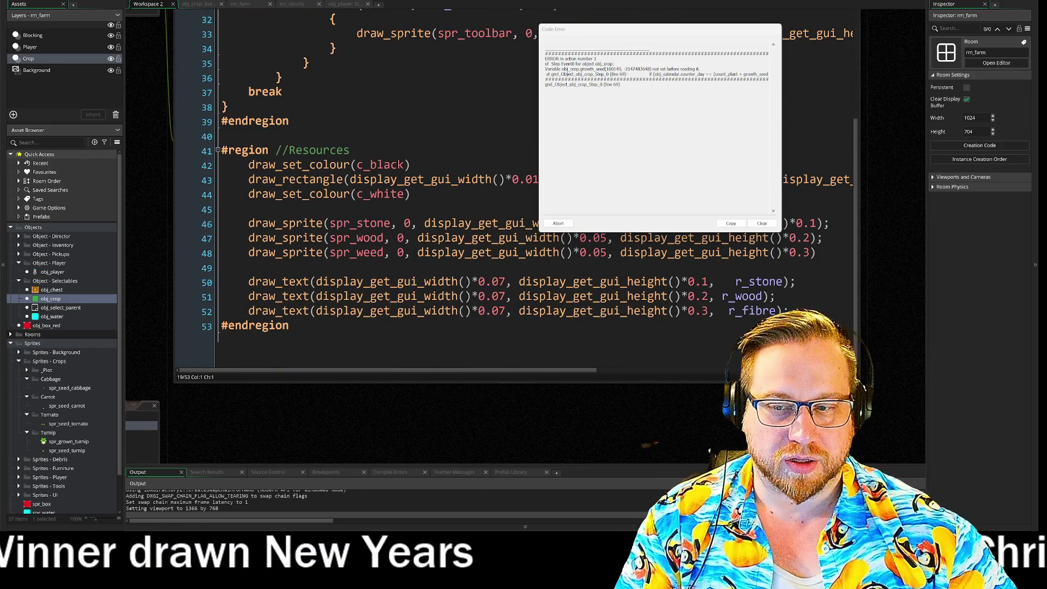
scroll(382, 191, "up", 2)
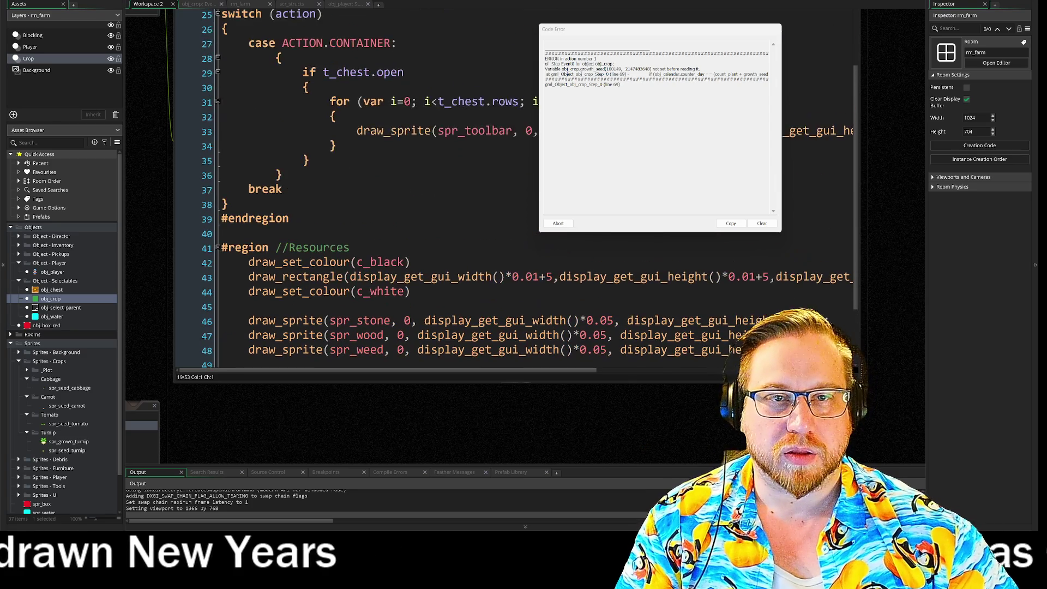
left_click(349, 5)
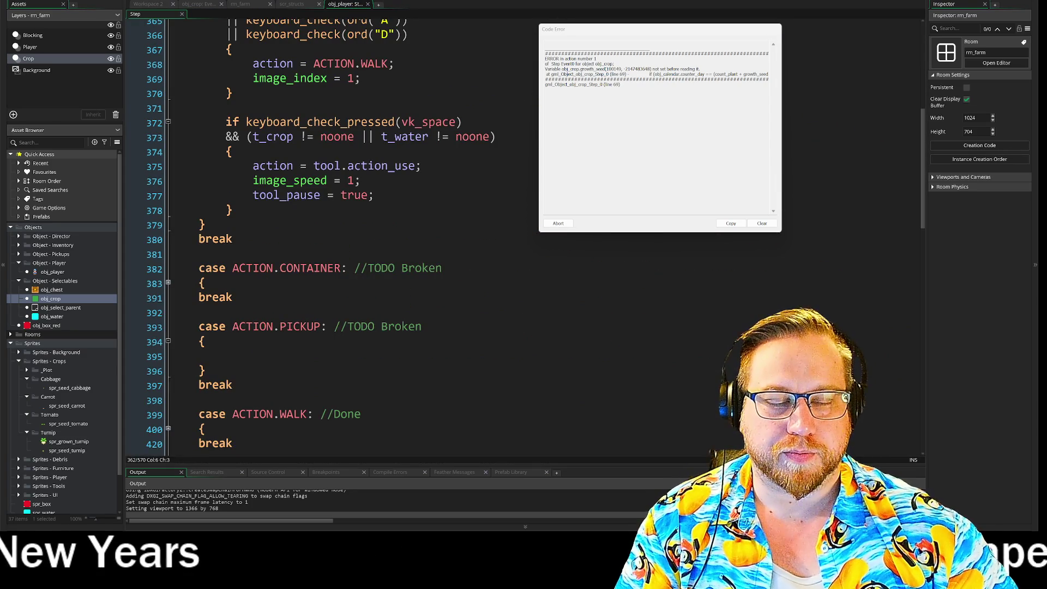
scroll(327, 245, "down", 1)
scroll(316, 237, "down", 15)
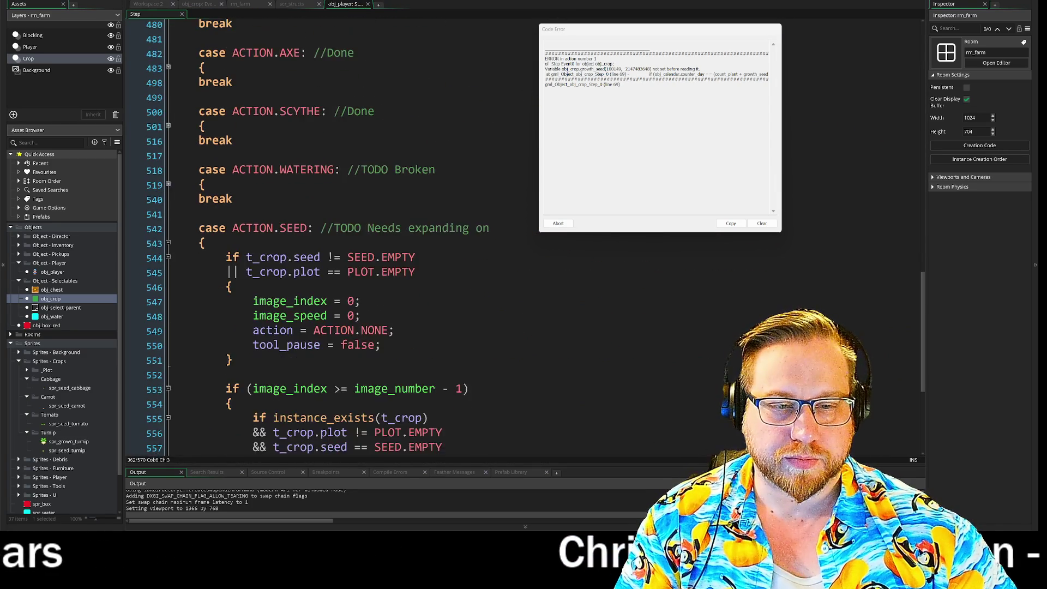
scroll(382, 245, "down", 2)
left_click(306, 293)
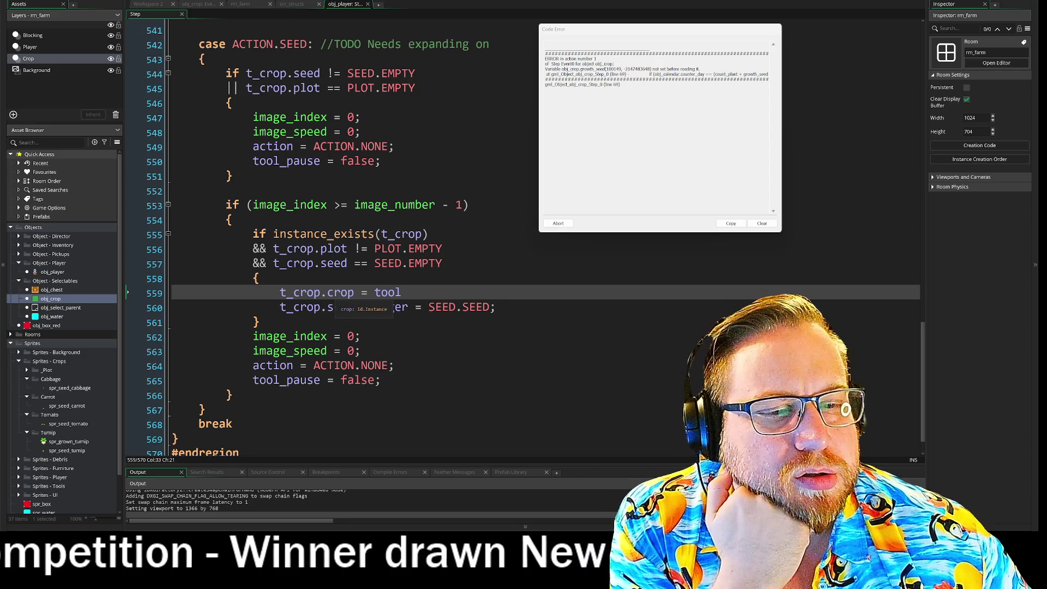
left_click(341, 293)
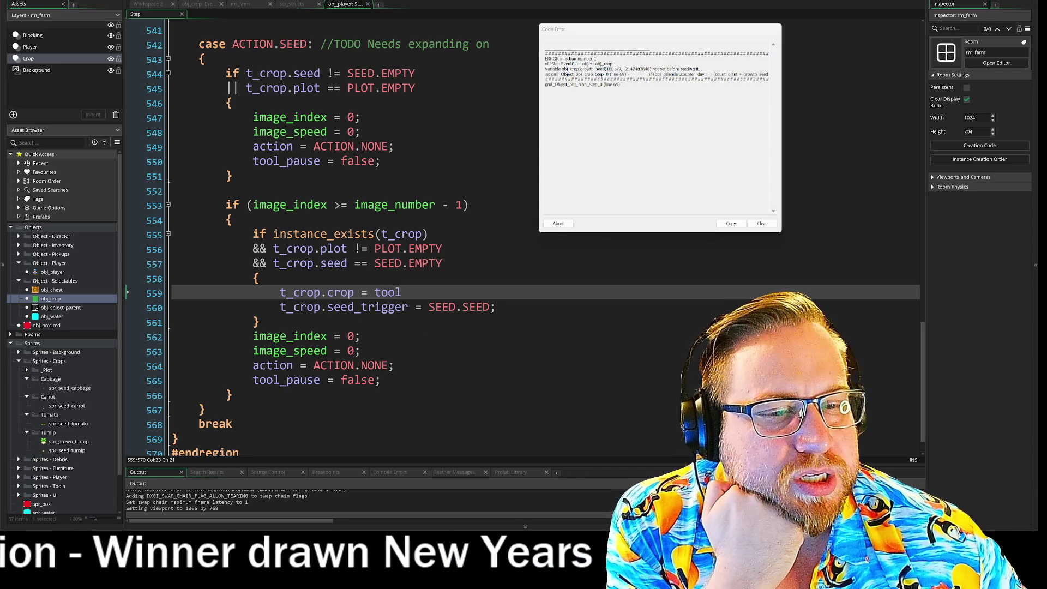
key("End")
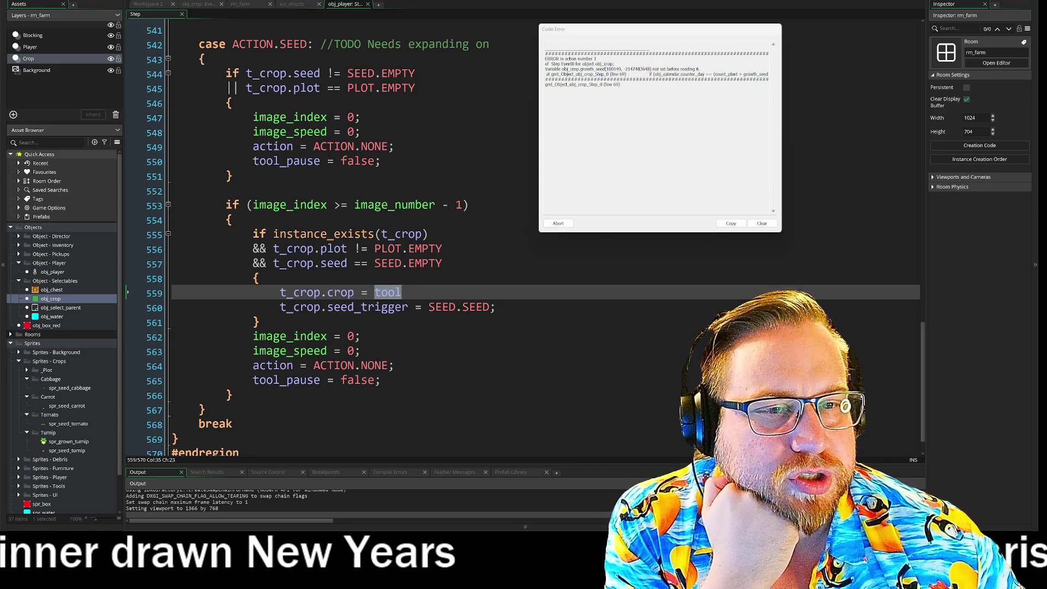
scroll(524, 237, "up", 7)
scroll(316, 238, "up", 15)
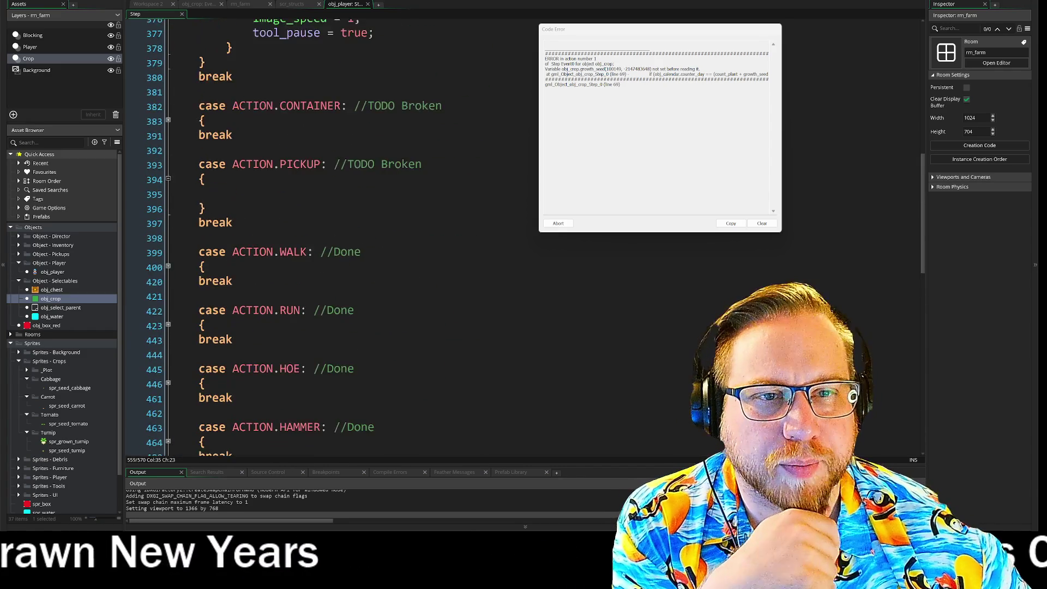
scroll(316, 237, "up", 5)
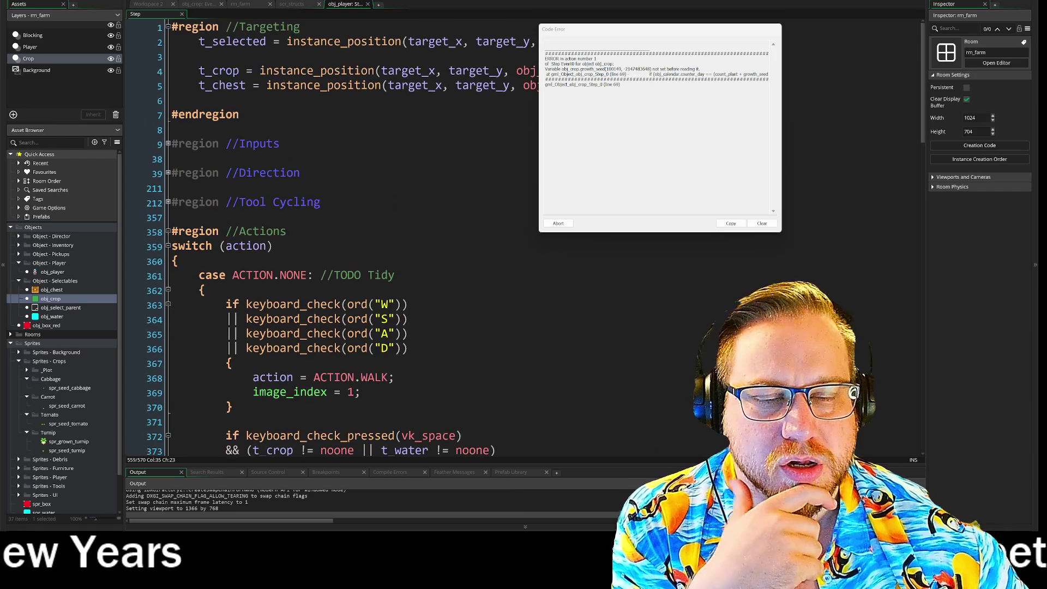
left_click(169, 203)
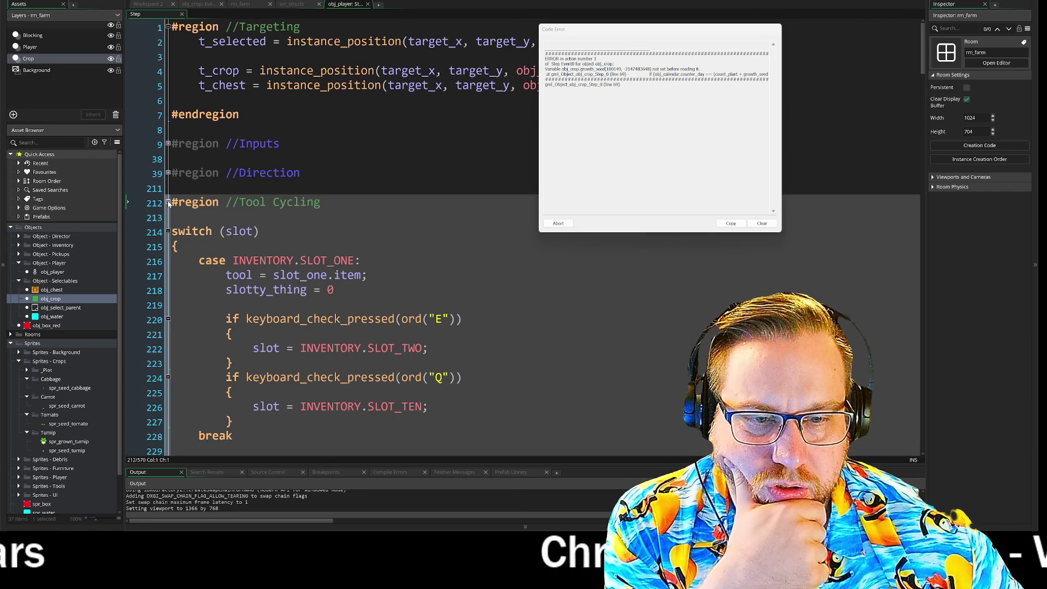
left_click(169, 203)
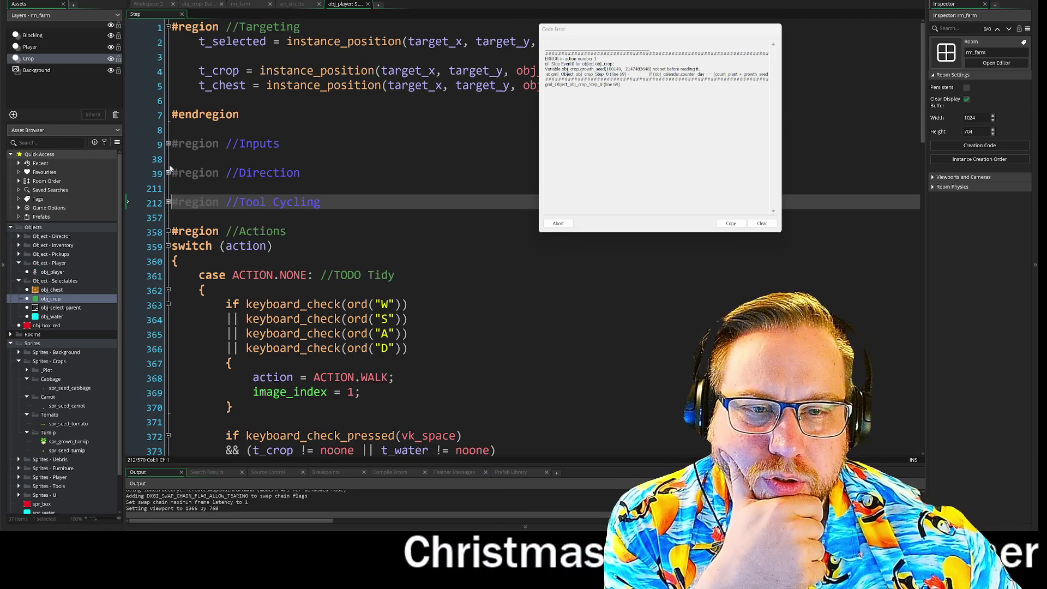
double_click(169, 144)
scroll(169, 144, "down", 3)
scroll(328, 240, "down", 1)
left_click_drag(252, 295, 421, 295)
left_click(422, 295)
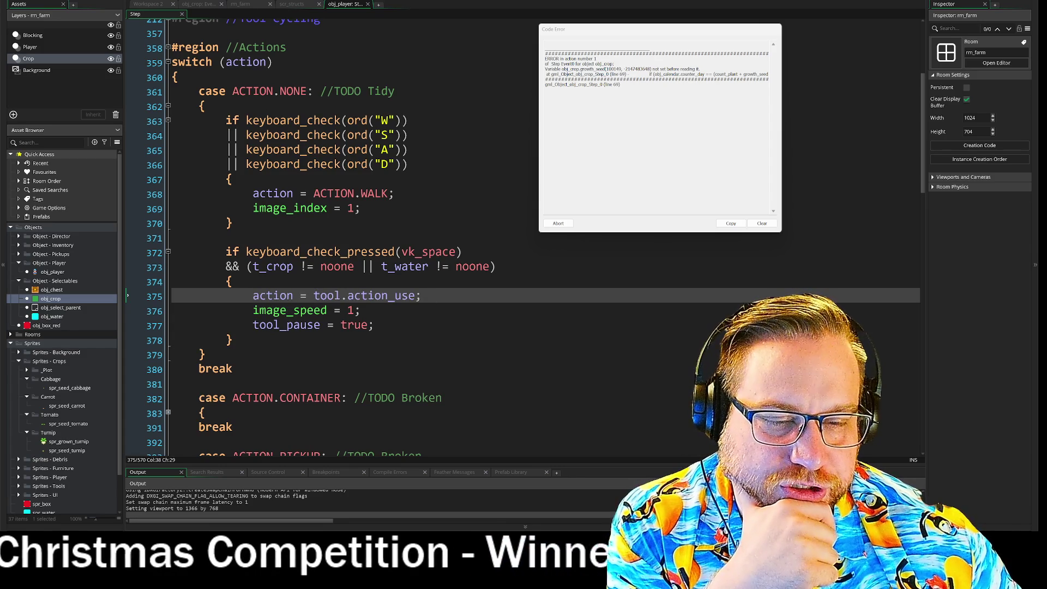
scroll(170, 163, "up", 5)
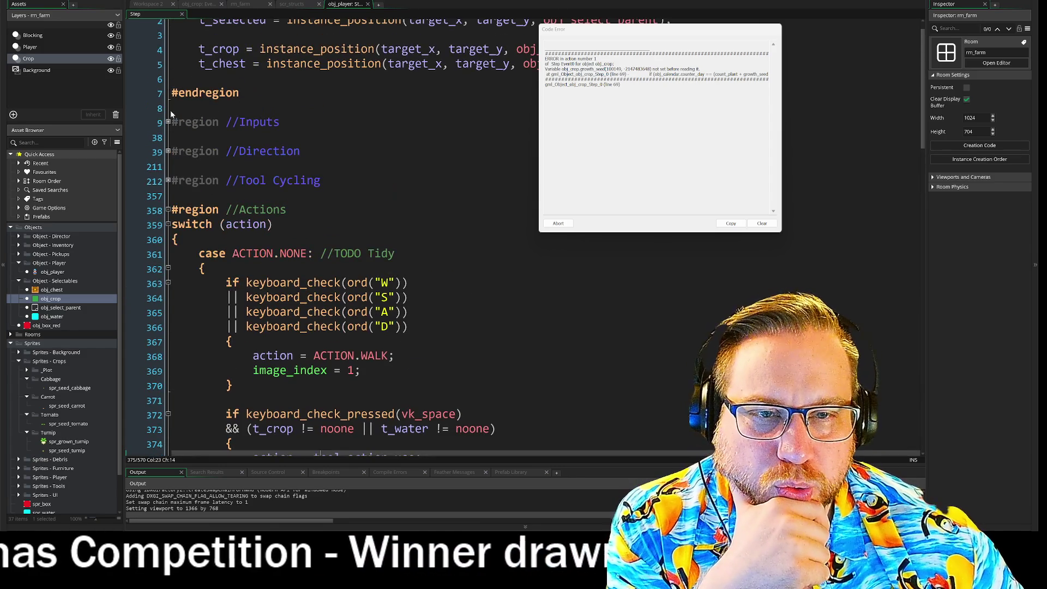
left_click(169, 123)
left_click(168, 123)
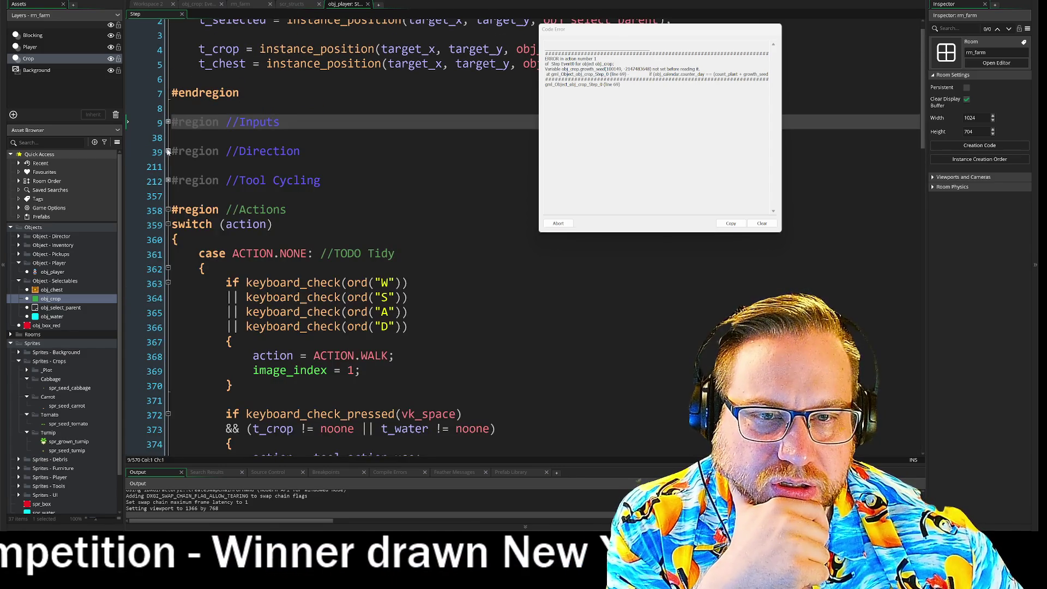
Expand the Tool Cycling region in obj_player's Step code and scroll down through the slot cases
left_click(169, 152)
left_click(169, 152)
left_click(168, 181)
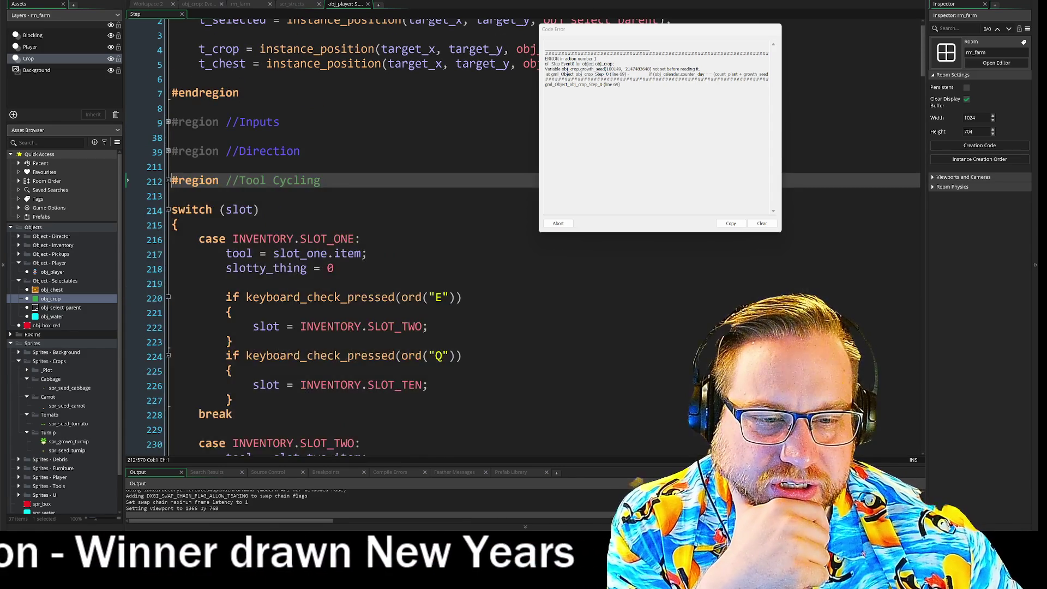
scroll(171, 180, "down", 5)
scroll(304, 237, "down", 1)
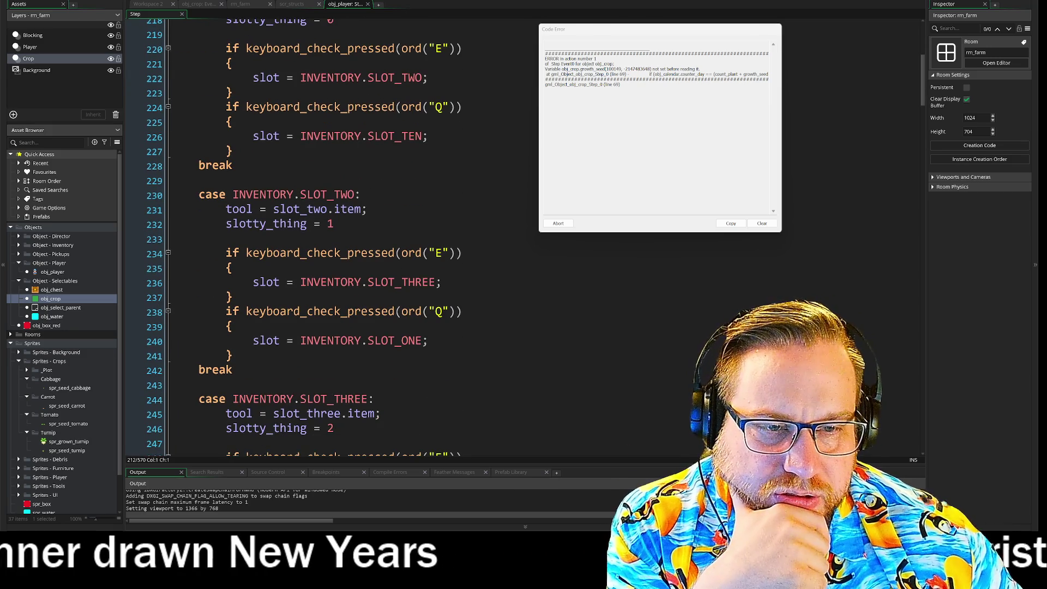
left_click_drag(273, 209, 368, 210)
scroll(304, 238, "down", 10)
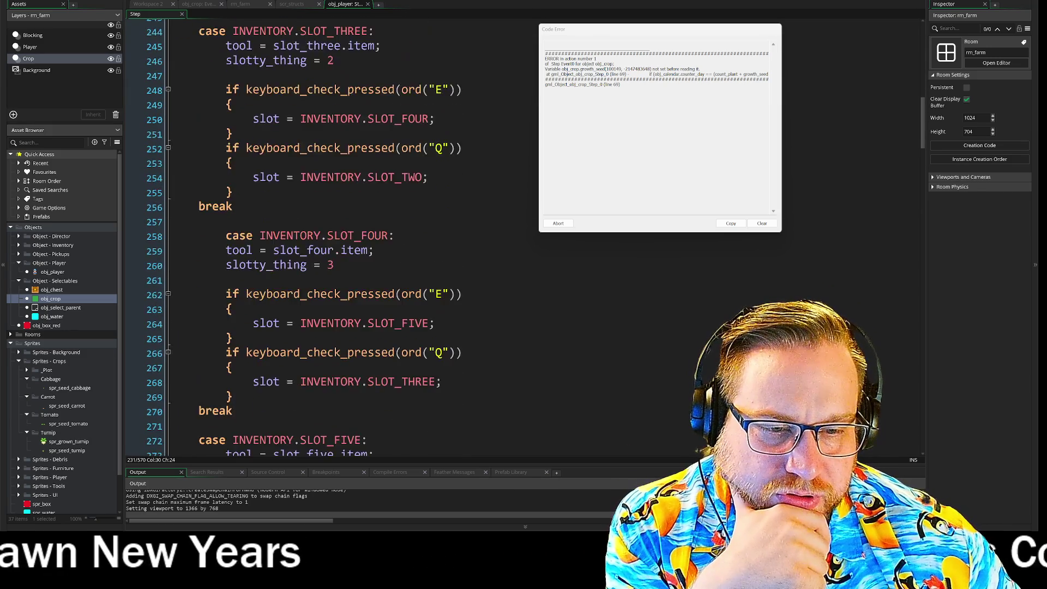
scroll(303, 238, "down", 14)
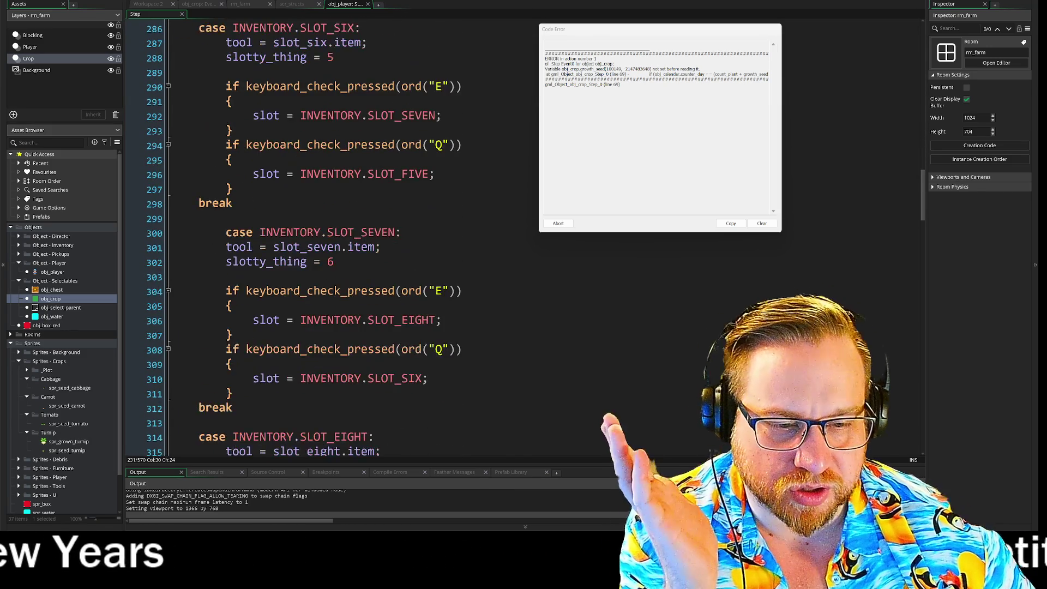
scroll(303, 238, "down", 11)
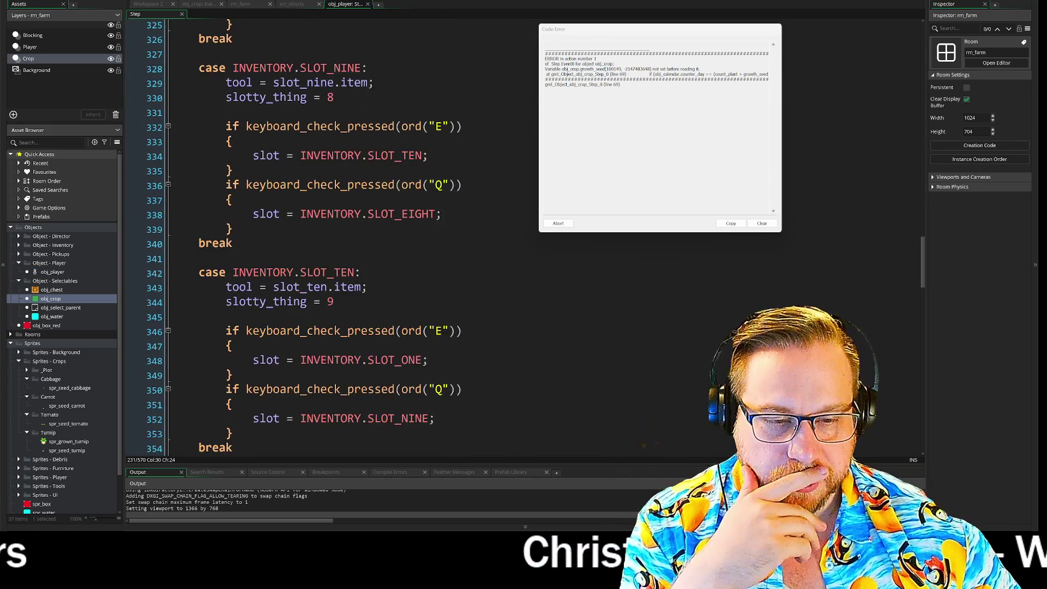
Scroll back through the SLOT_ONE to SLOT_TEN cases around line 232, then switch to the GUI drawing workspace
scroll(303, 237, "up", 10)
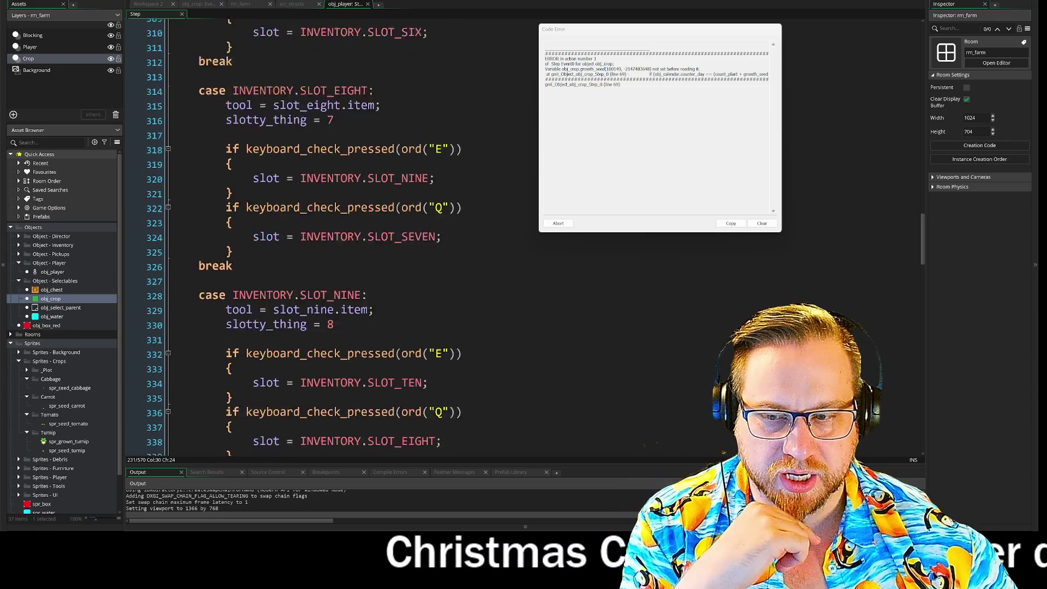
scroll(303, 238, "up", 10)
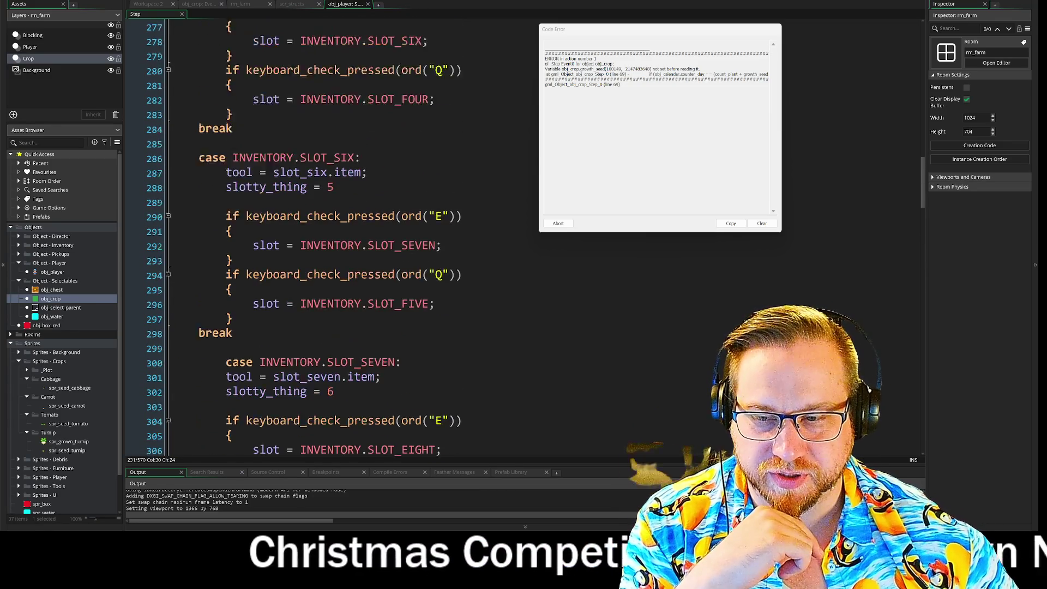
scroll(303, 237, "up", 3)
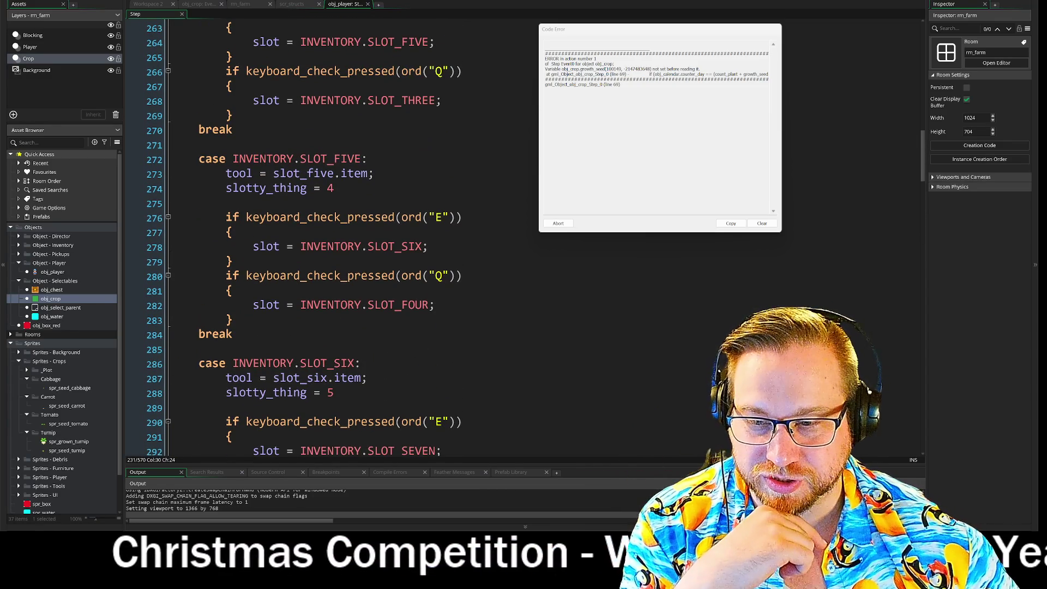
scroll(303, 237, "up", 6)
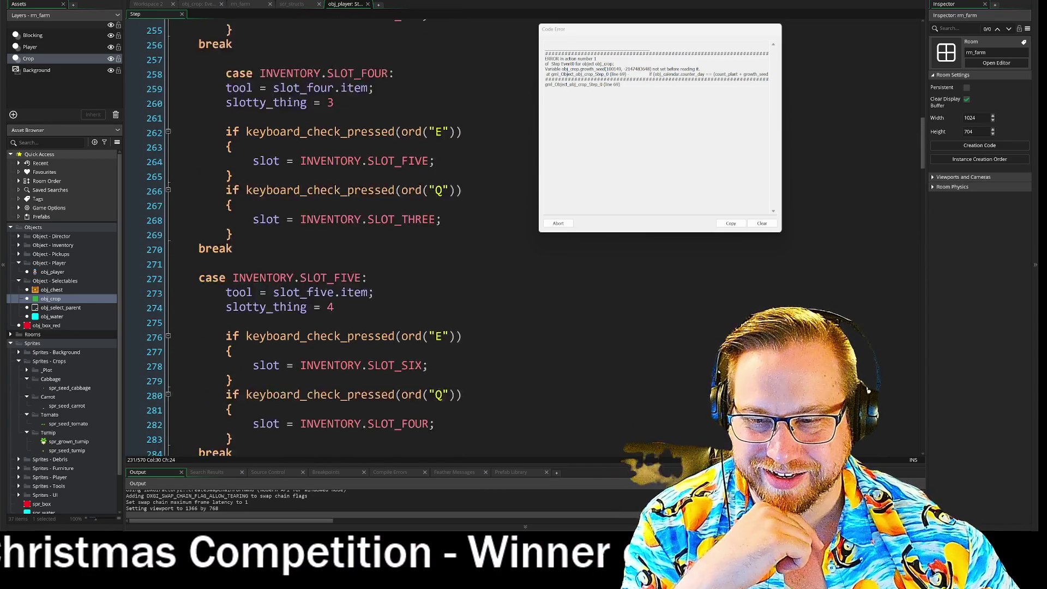
scroll(303, 237, "up", 6)
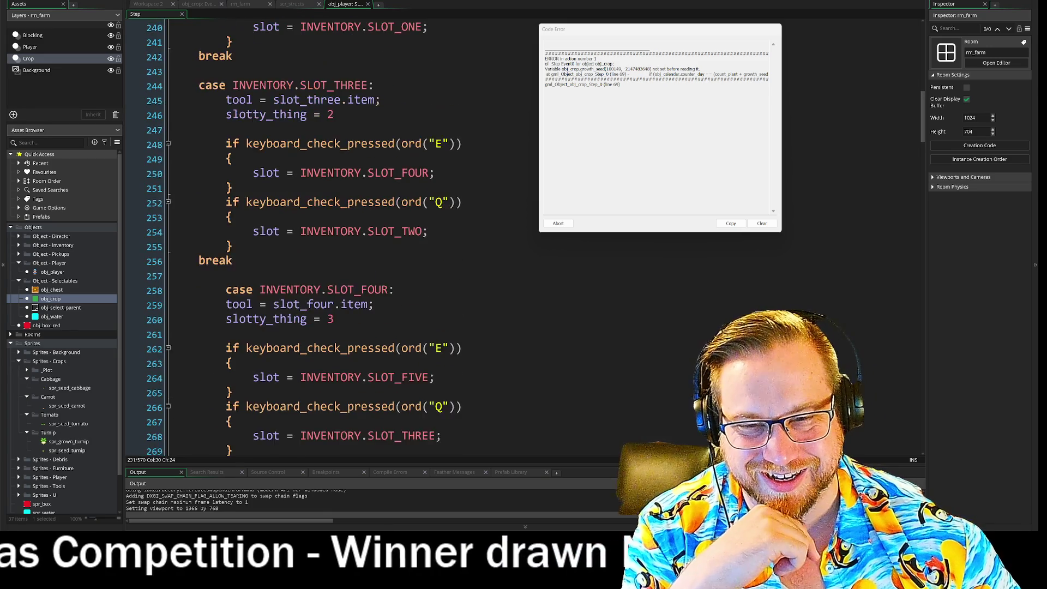
scroll(303, 238, "up", 4)
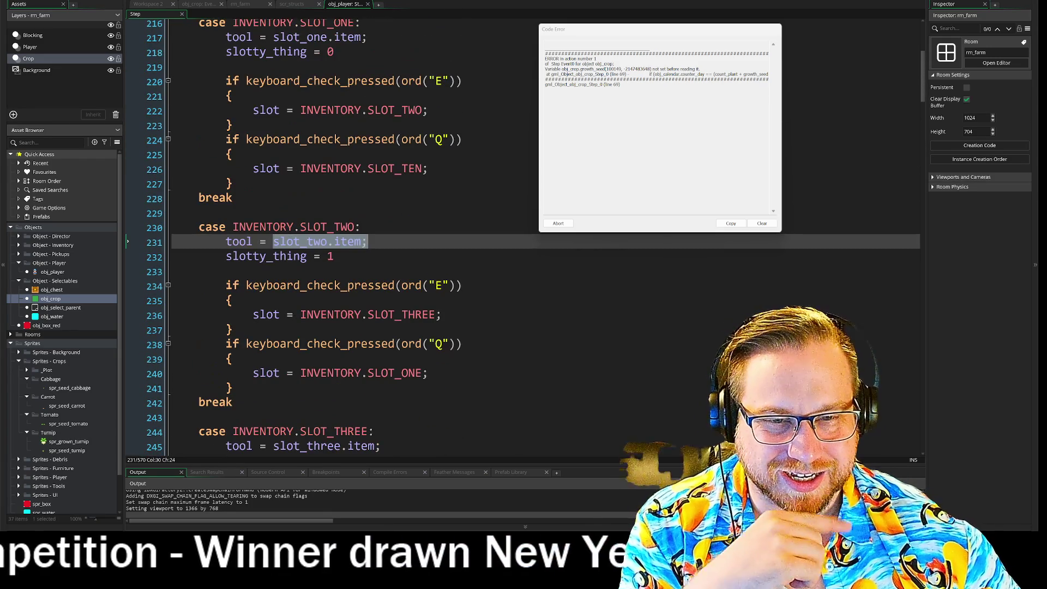
left_click(333, 257)
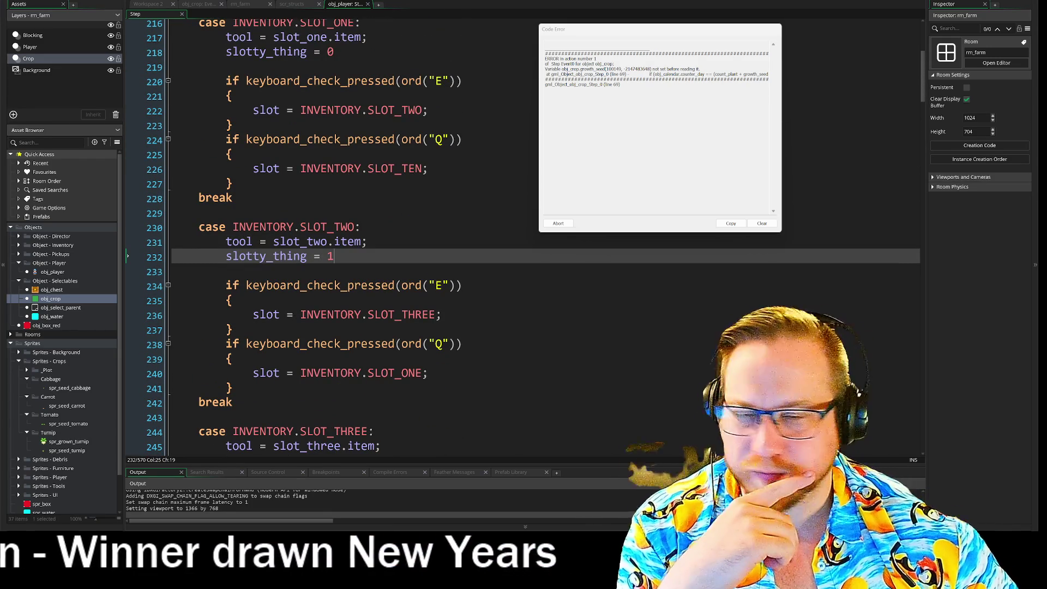
scroll(334, 256, "up", 4)
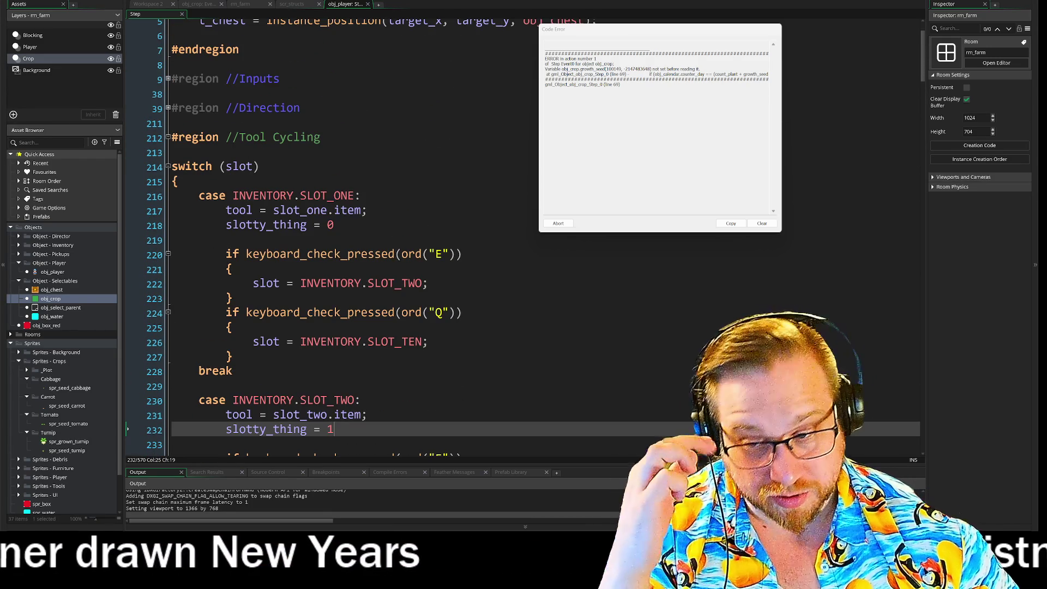
scroll(334, 256, "down", 2)
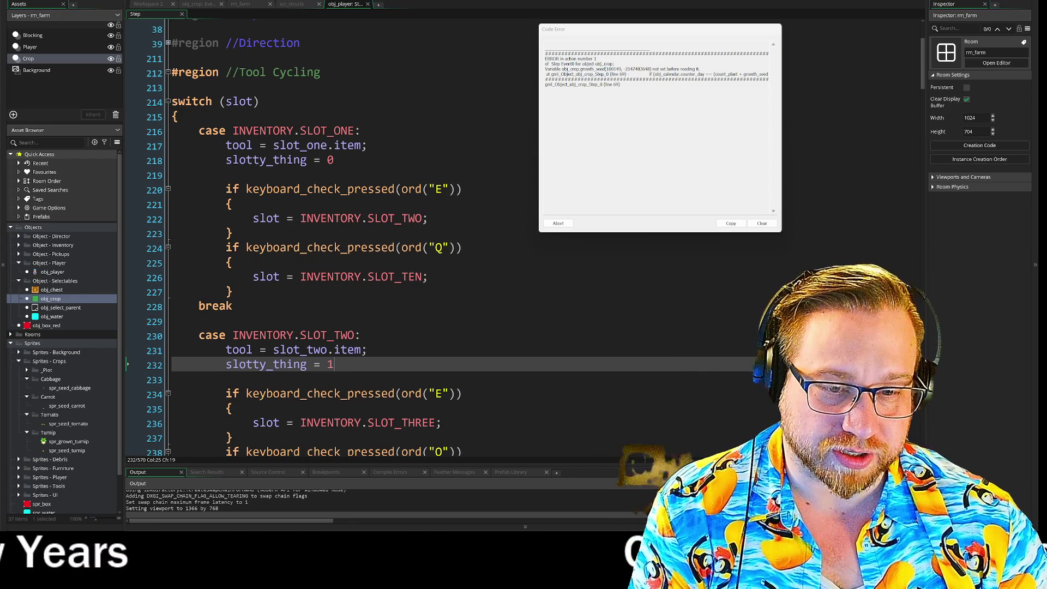
scroll(523, 237, "down", 7)
scroll(522, 238, "down", 9)
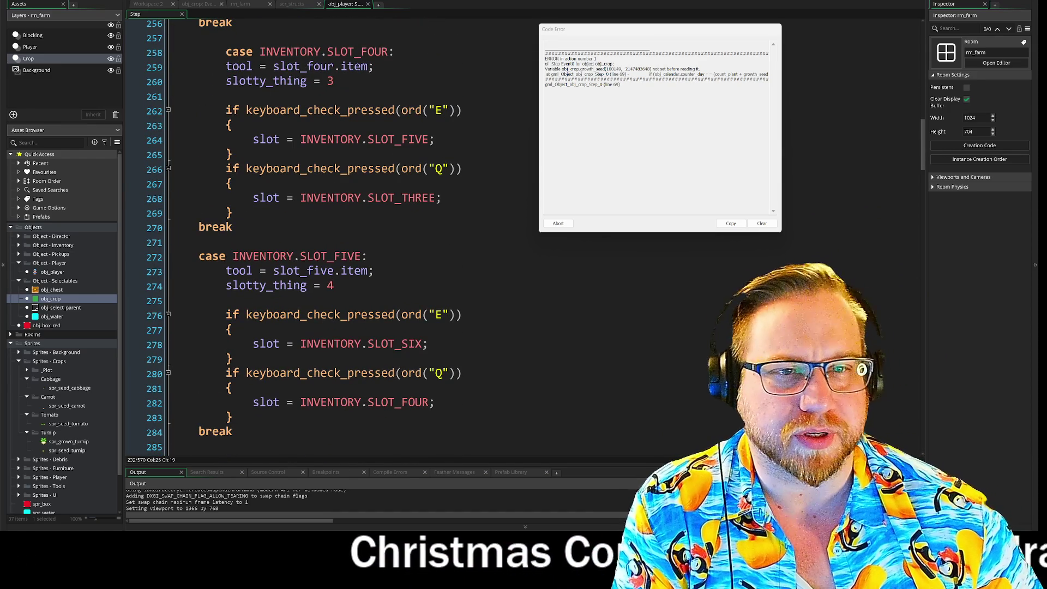
left_click(158, 6)
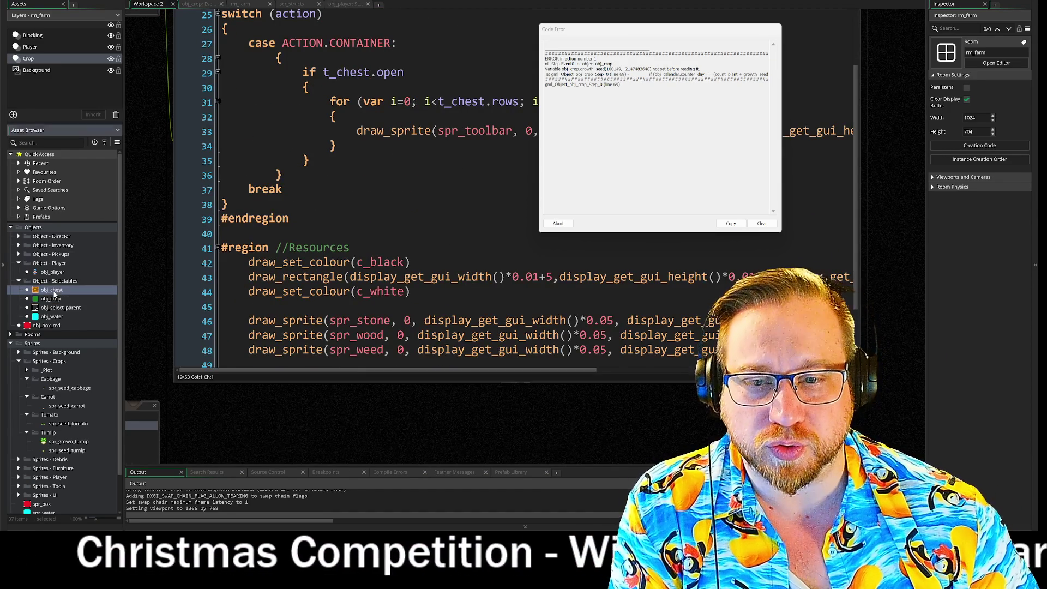
Open obj_chest, move the crash report aside, and show obj_crop's Step code at the SEED case
double_click(52, 289)
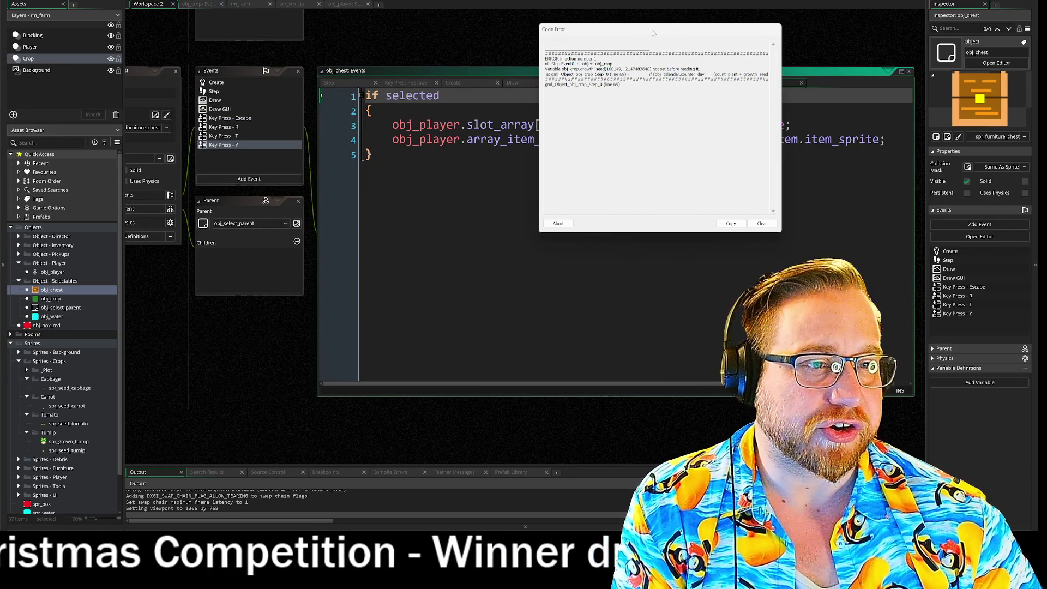
left_click_drag(653, 33, 552, 280)
left_click_drag(474, 125, 556, 130)
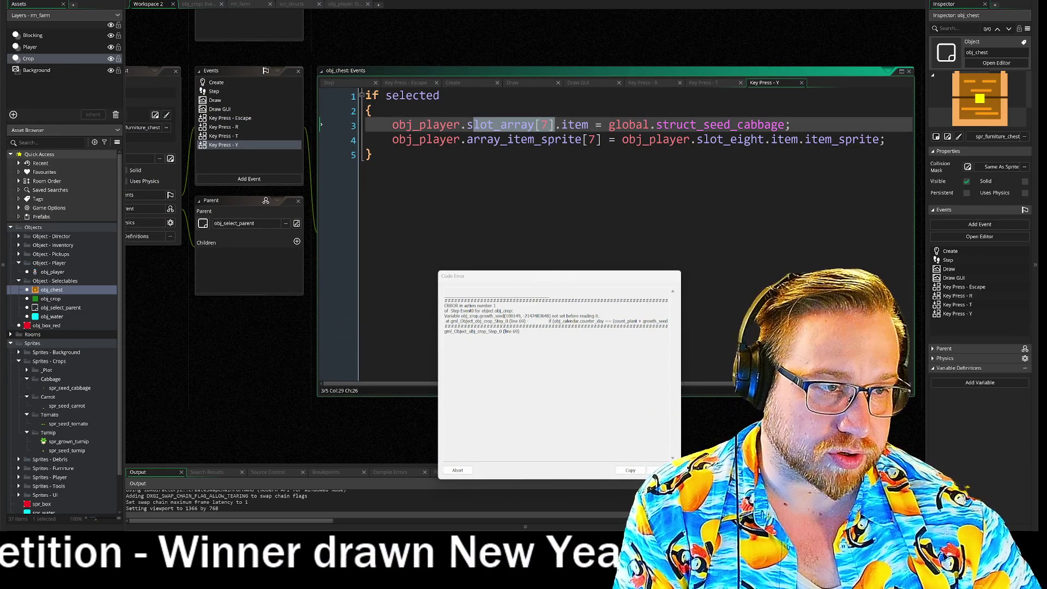
mouse_move(550, 281)
left_mouse_down()
mouse_move(513, 269)
mouse_move(502, 234)
mouse_move(514, 229)
left_mouse_up()
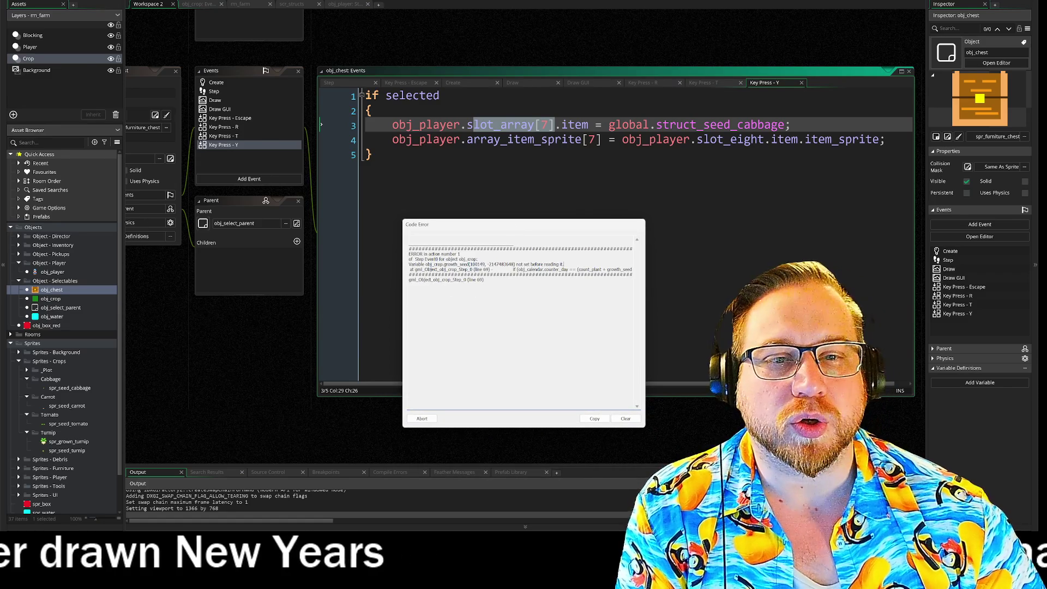
scroll(343, 39, "up", 1)
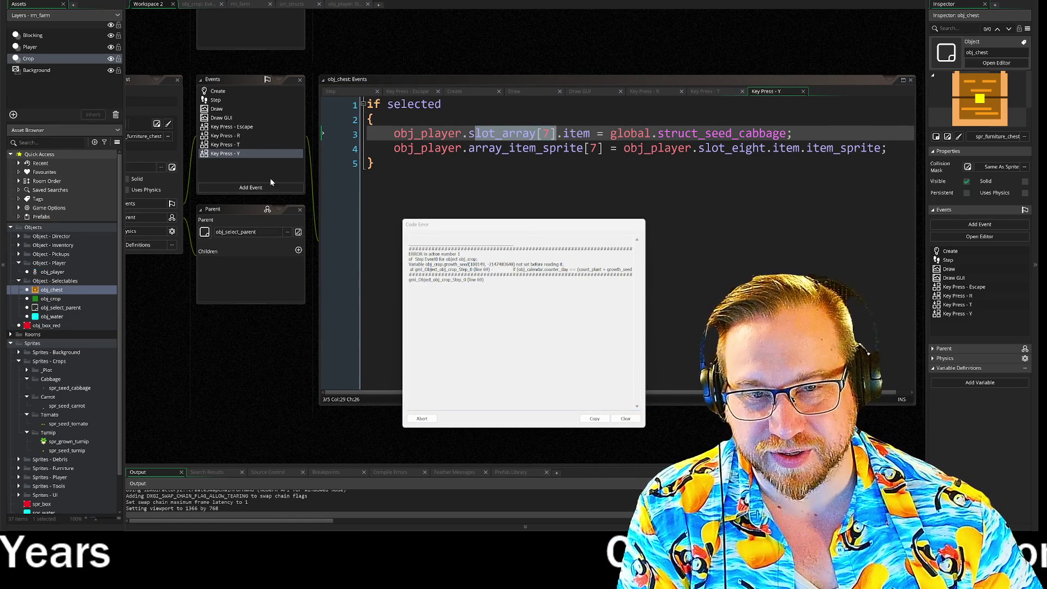
left_click(212, 4)
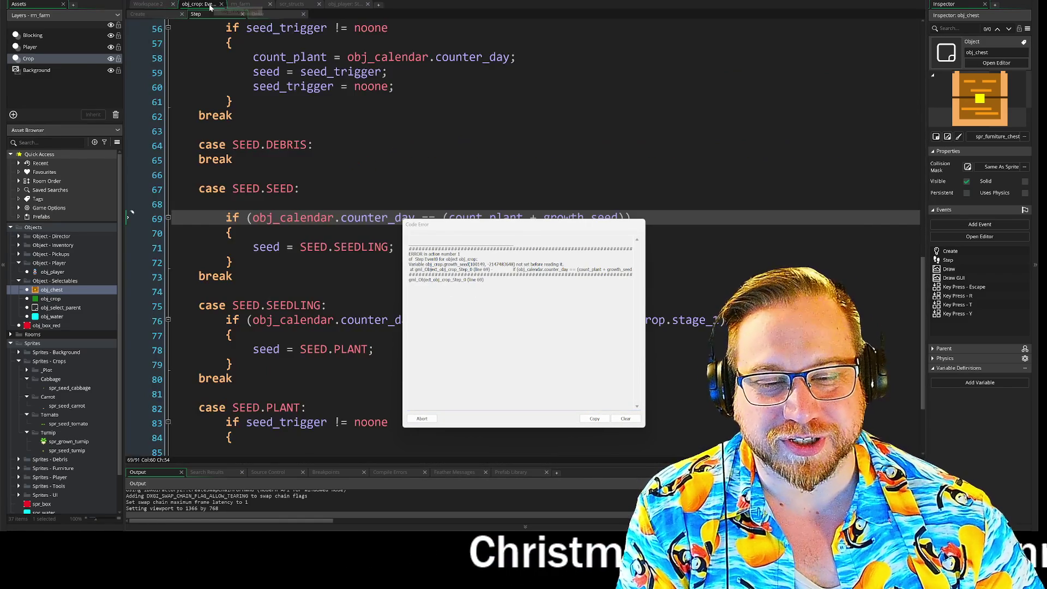
Close the crash report and return to obj_player's Step code at the SLOT_FOUR and SLOT_FIVE cases
left_click(422, 419)
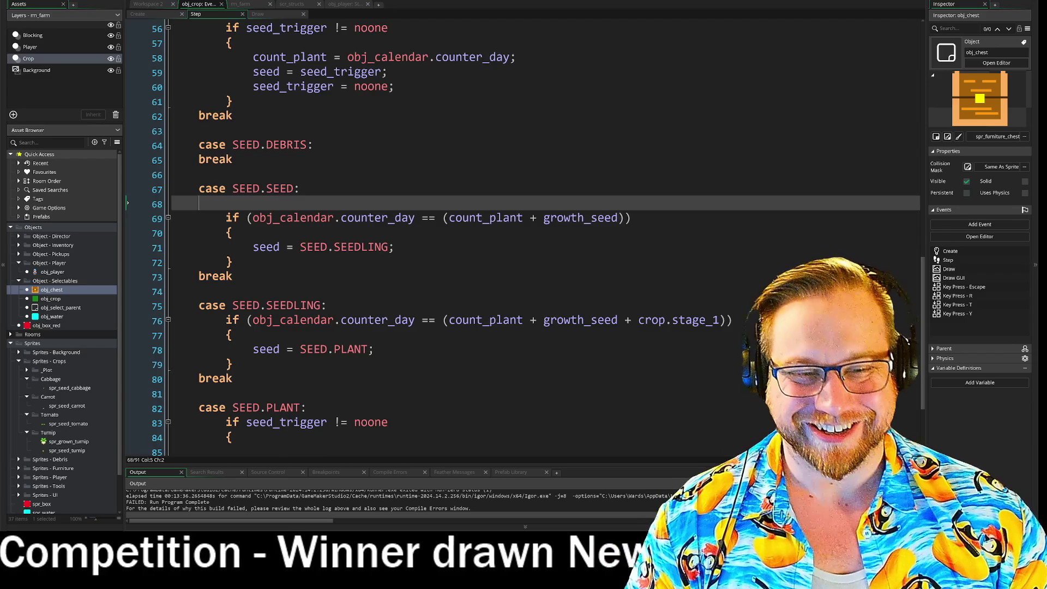
scroll(523, 237, "down", 3)
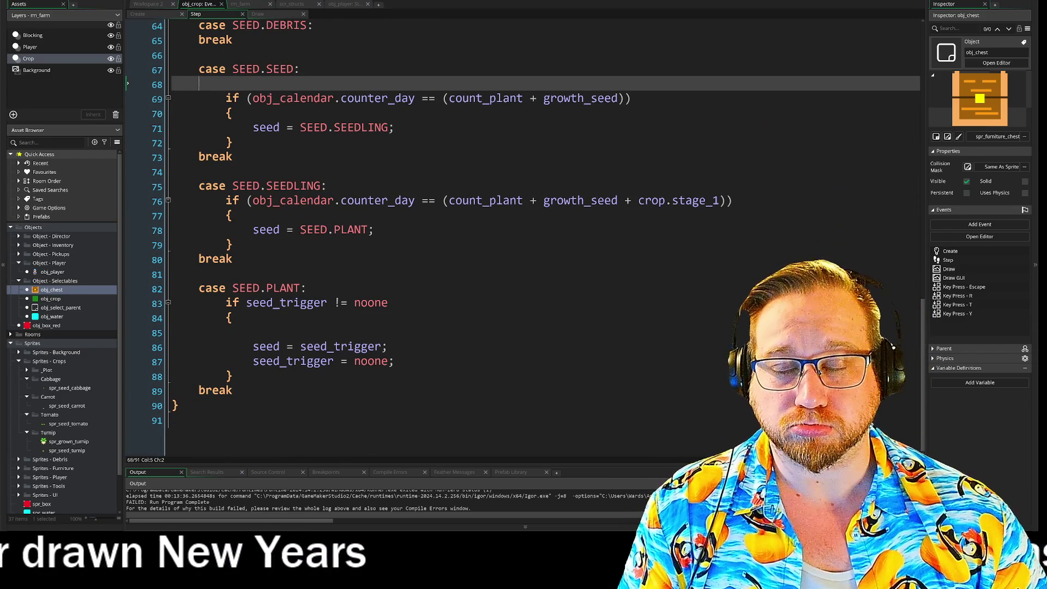
left_click(338, 6)
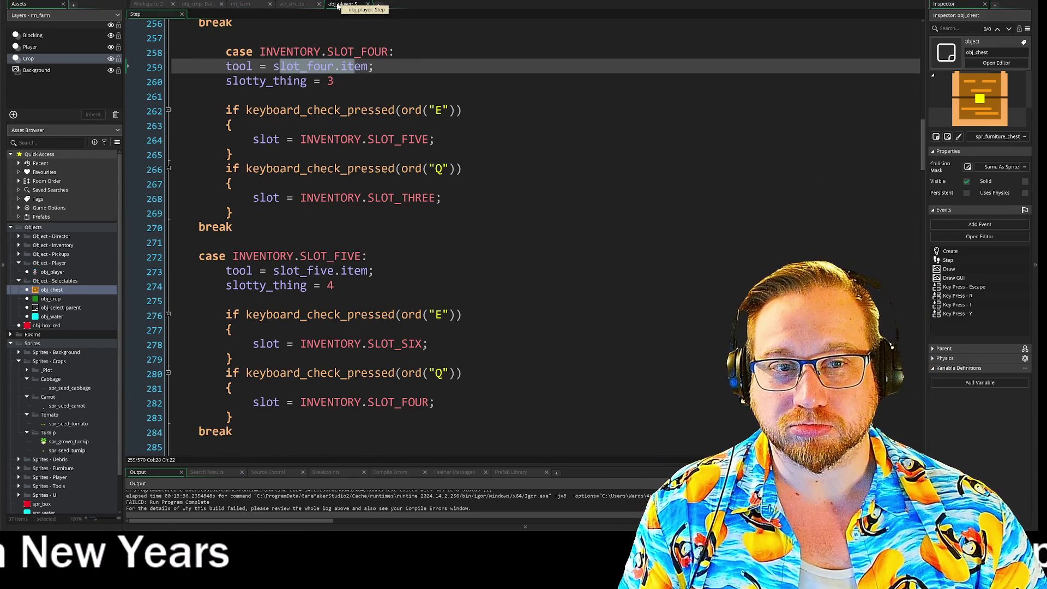
In scr_structs, undo the earlier carrot edits and paste a copy of the cabbage struct
left_click(292, 3)
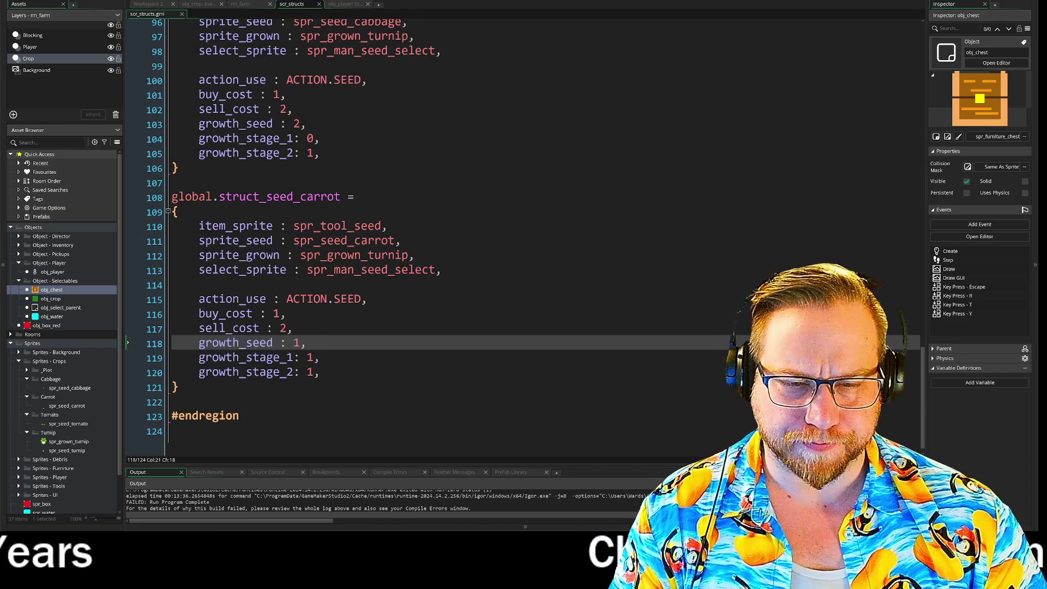
key("ctrl+z")
key("ctrl+z")
key("ctrl+z")
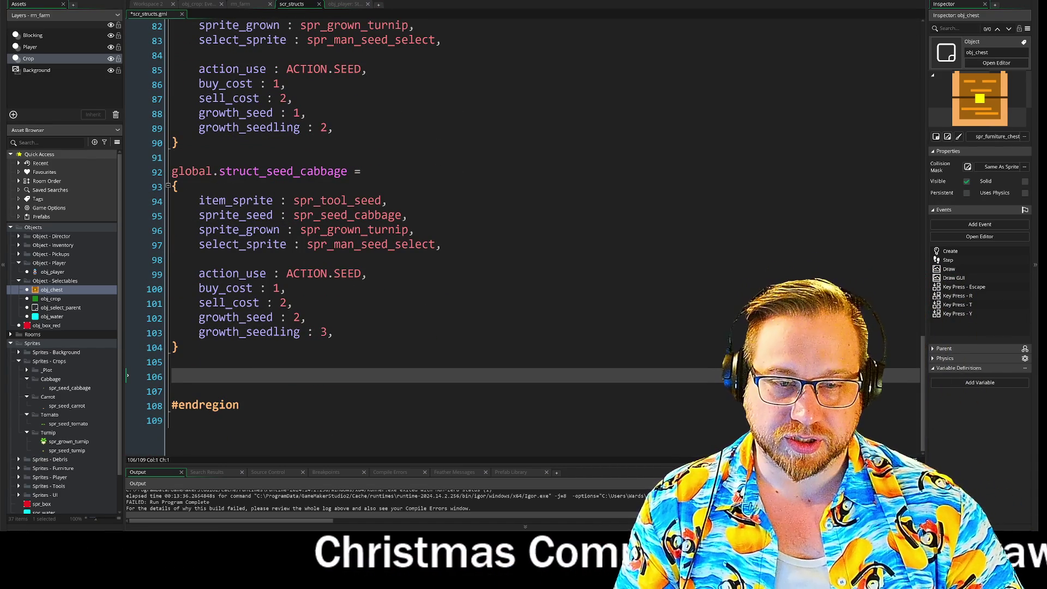
scroll(338, 262, "up", 5)
scroll(338, 262, "down", 4)
scroll(338, 262, "down", 1)
type("global.struct_seed_cabbage = {     item_sprite : spr_tool_seed,     sprite_seed : spr_seed_cabbage,     sprite_grown : spr_grown_turnip,     select_sprite : spr_man_seed_select,      action_use : ACTION.SEED,     buy_cost : 1,     sell_cost : 2,     growth_seed : 2,     growth_seedling : 3, }")
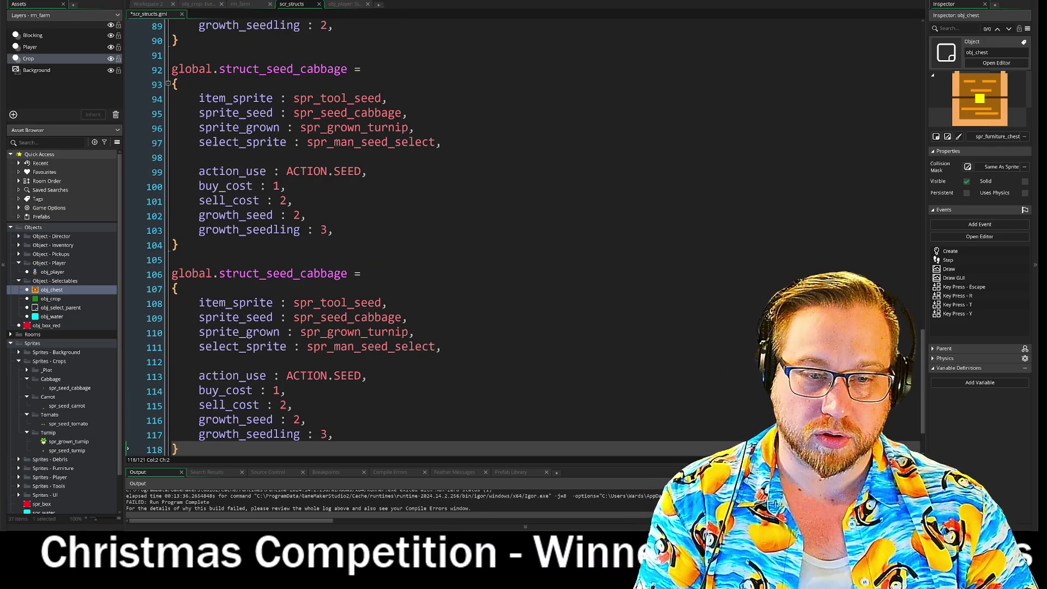
Rename the copied struct to carrot with sprite spr_seed_carrot
double_click(323, 273)
type("carrot")
left_click(394, 317)
key("BackSpace")
key("BackSpace")
key("BackSpace")
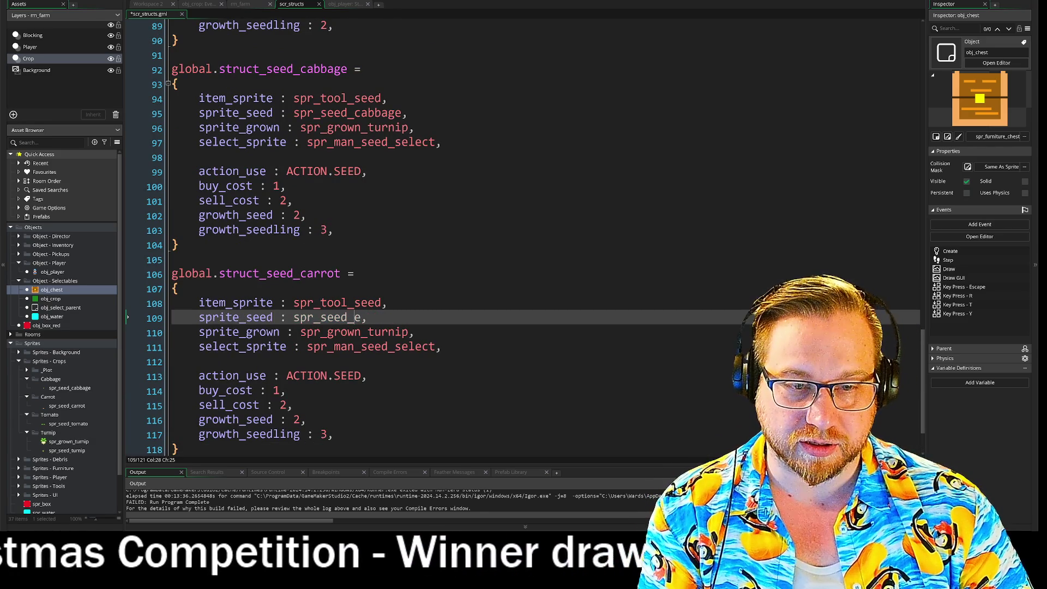
key("Delete")
type("carrot")
Set the carrot's growth_seed and growth_seedling to 1, then save and run the game with F5
left_click(305, 420)
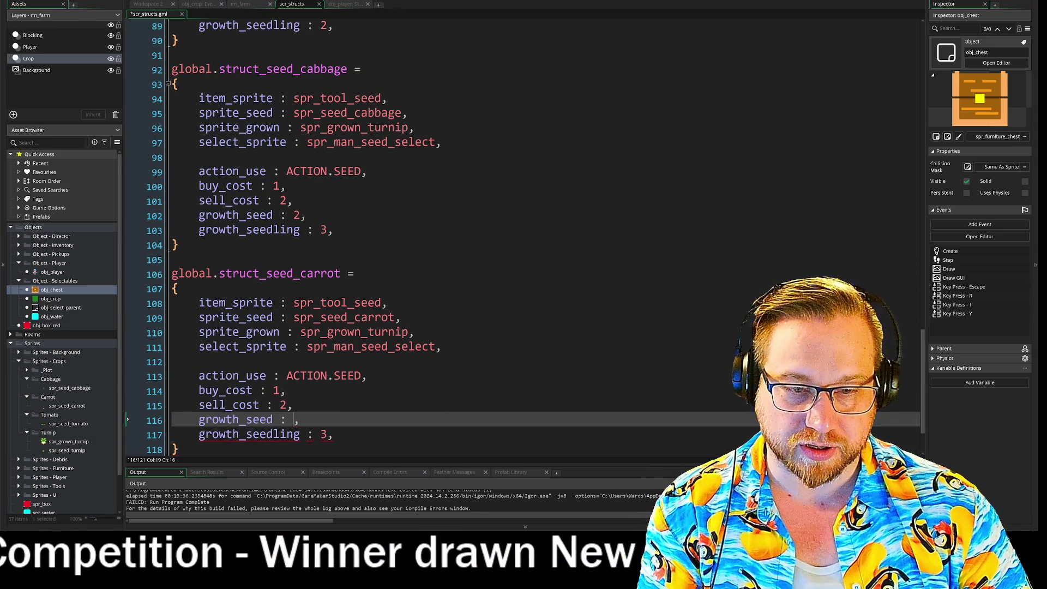
key("BackSpace")
type("1")
left_click(327, 434)
key("BackSpace")
type("1")
left_click_drag(299, 434, 246, 434)
type("stage_1")
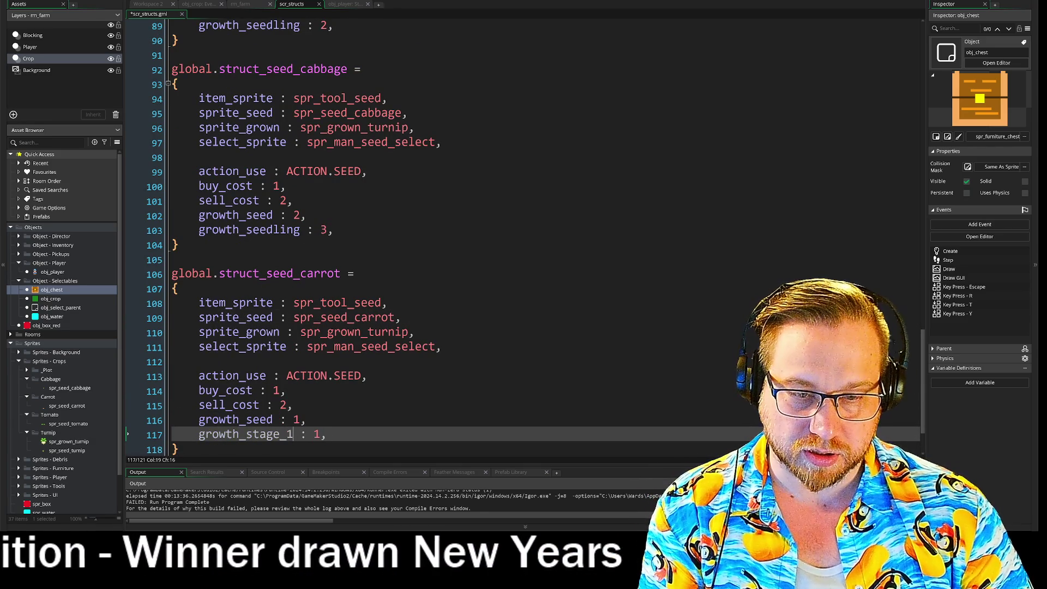
key("ctrl+z")
left_click(307, 419)
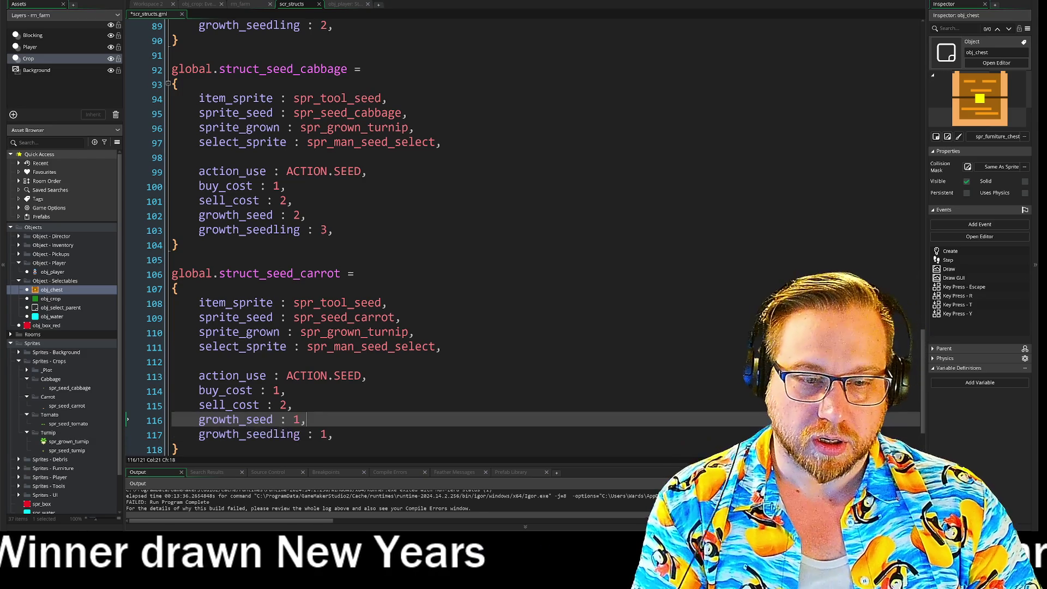
key("F5")
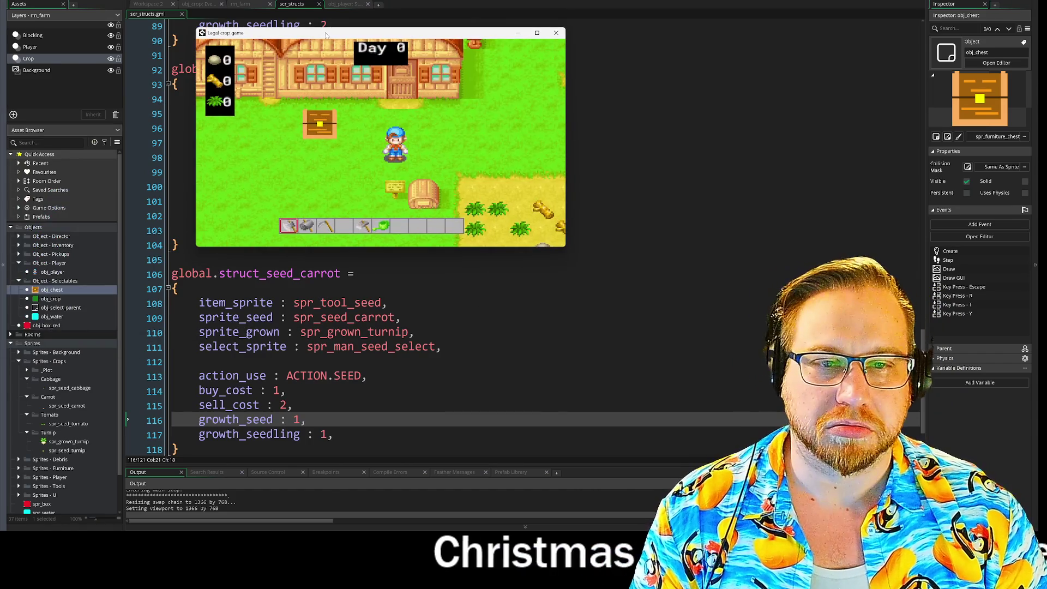
Walk the farmer to the chest and take seed bags into the hotbar
key("Up")
key("Left")
key("Left")
key("2")
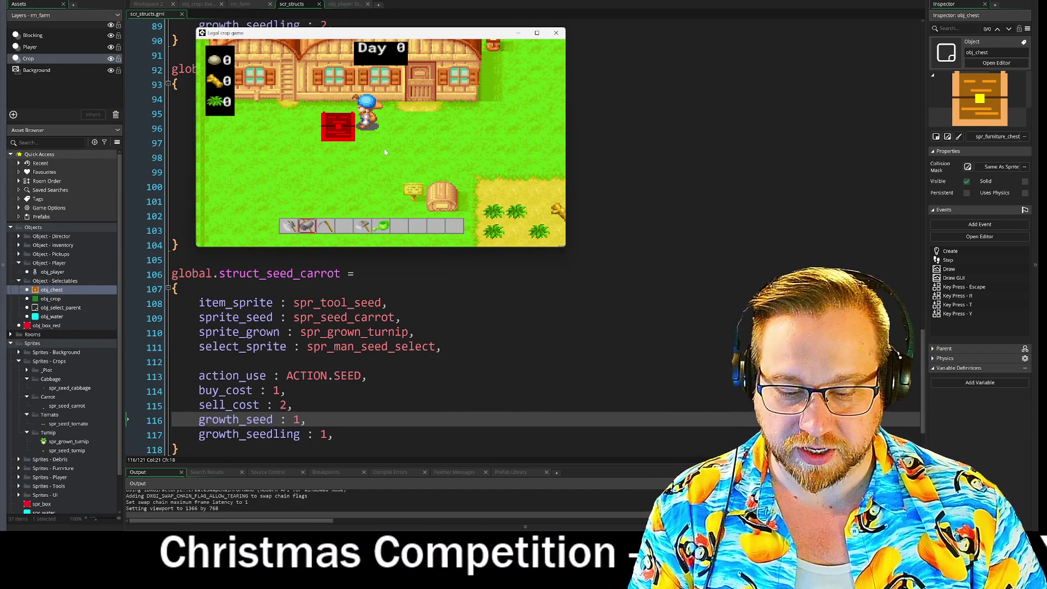
key("r")
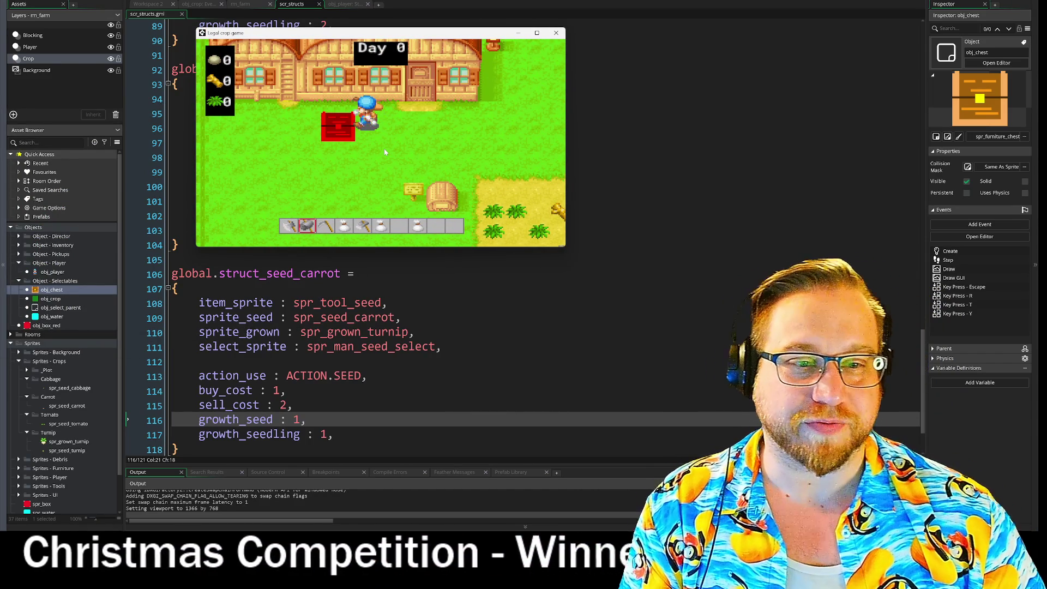
Plant a seed in the crop field, hit obj_crop's growth_seed error, and abort the run
key("Right")
key("5")
key("Down")
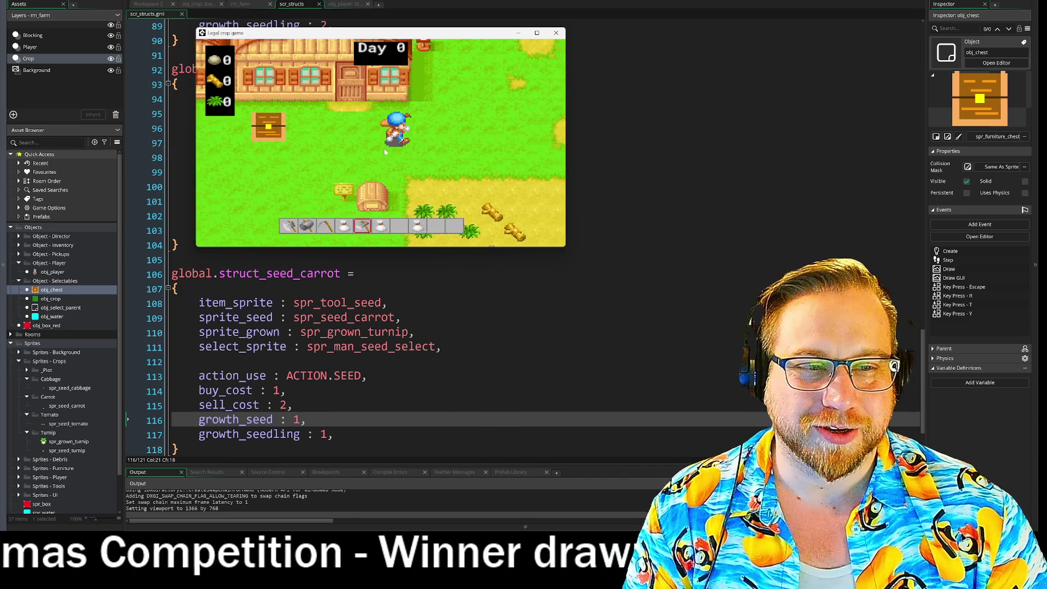
key("Right")
key("Down")
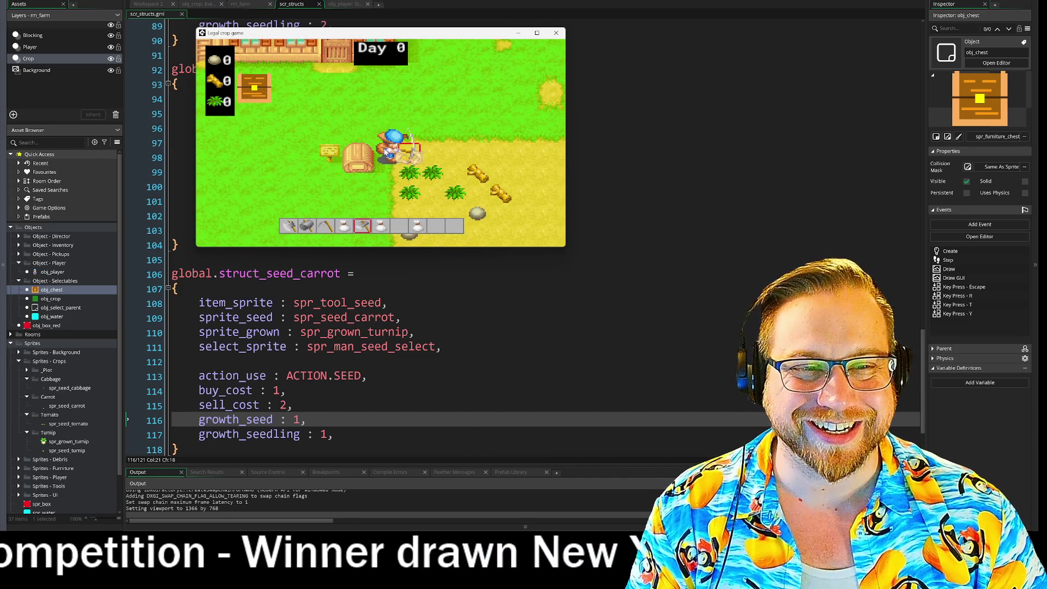
key("Right")
key("4")
key("Left")
key("space")
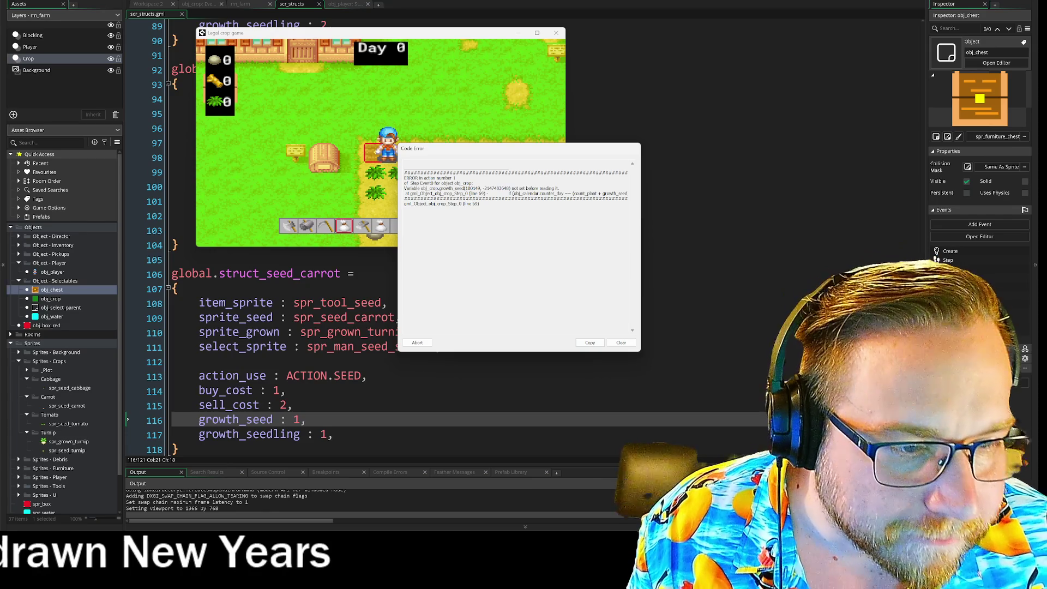
left_click(417, 342)
Bring up obj_crop's Step code and jump to the SEEDLING definition in its Create code
left_click(240, 4)
left_click(198, 4)
left_click(155, 4)
left_click(338, 4)
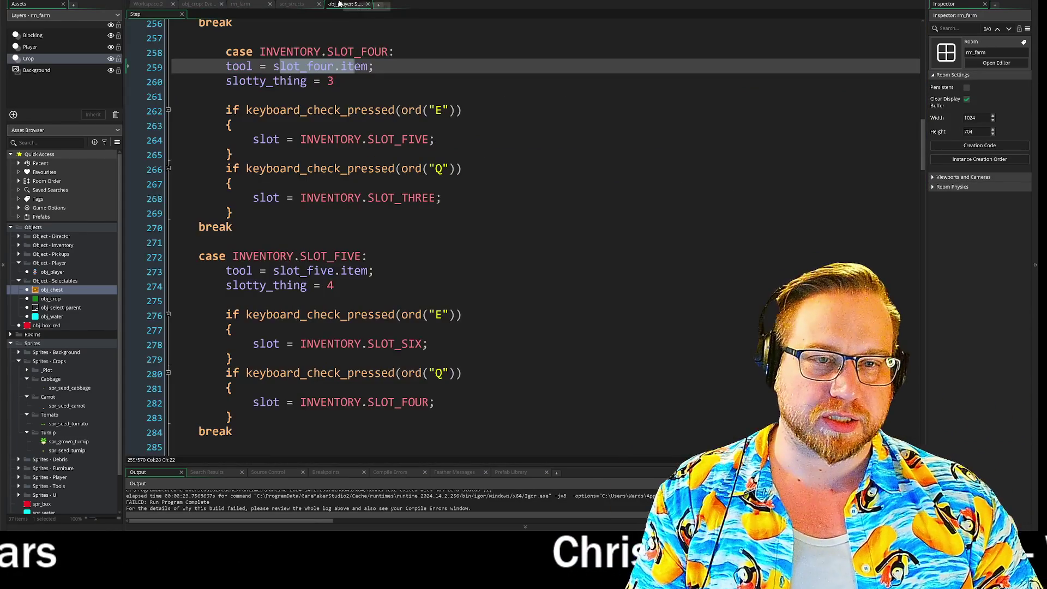
scroll(523, 235, "up", 2)
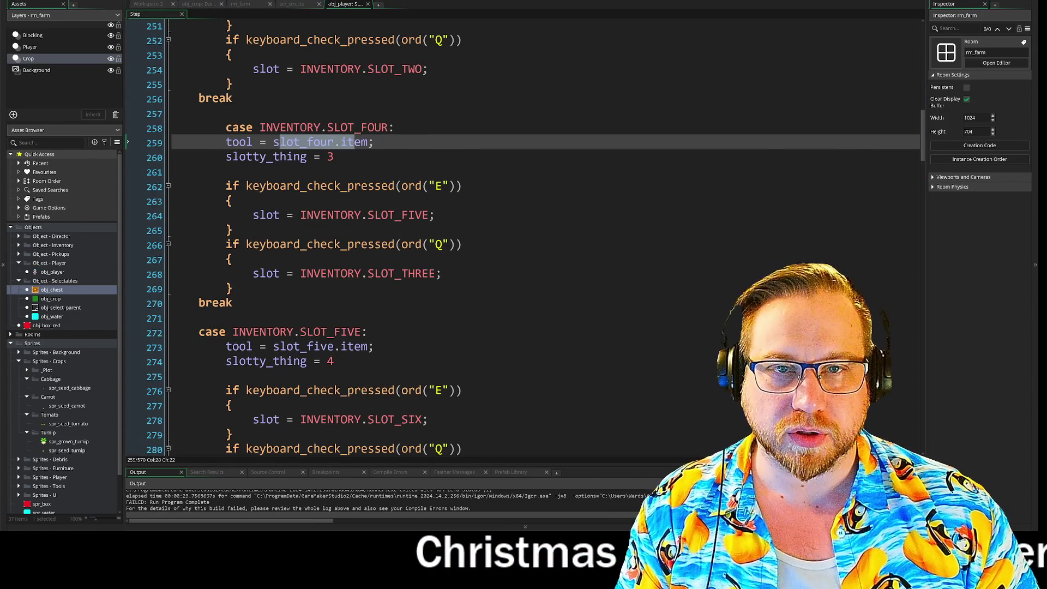
left_click(147, 4)
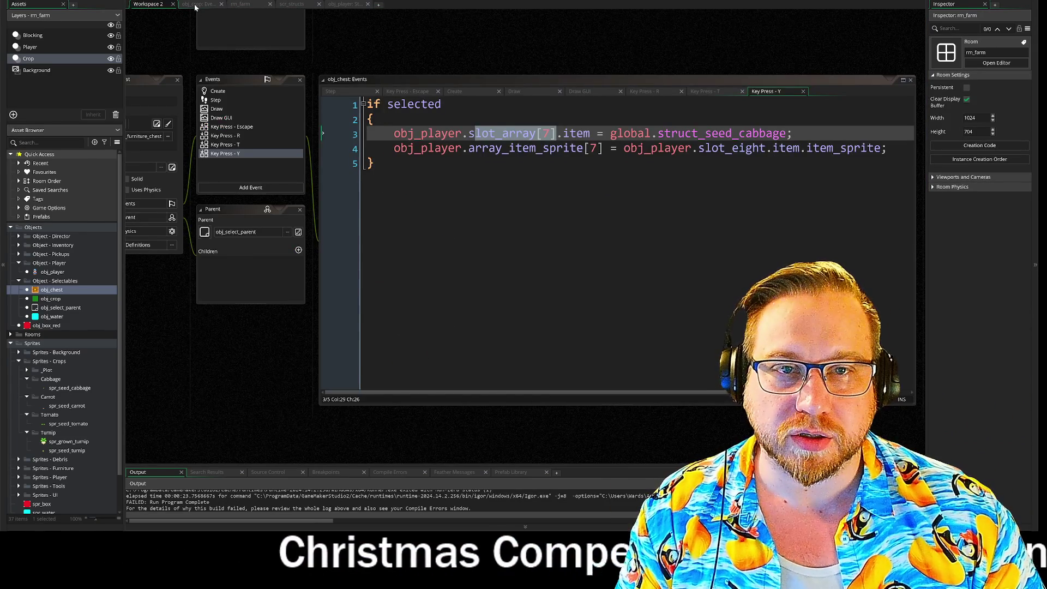
left_click(198, 4)
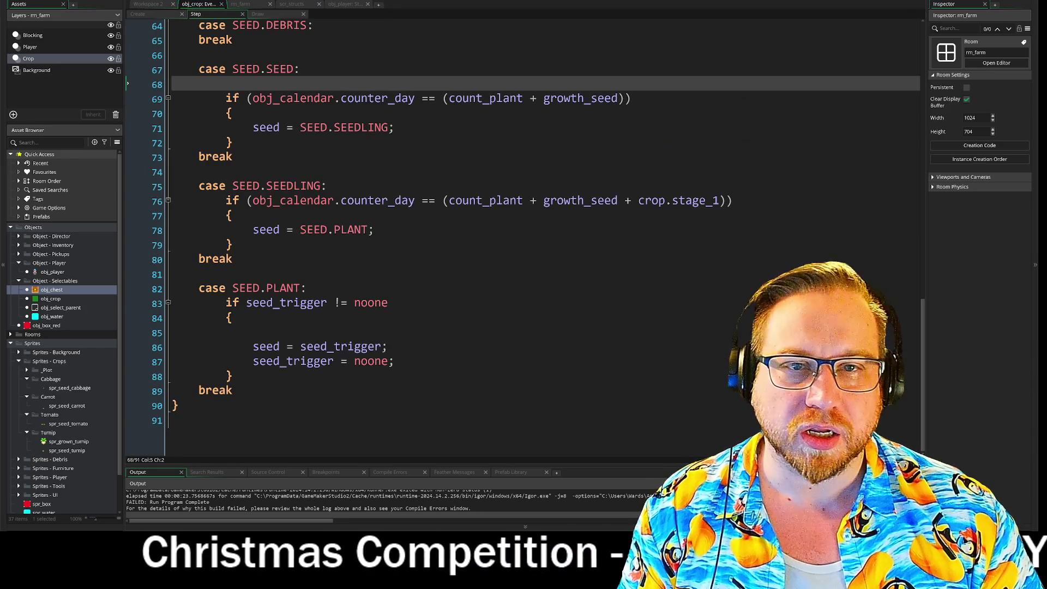
scroll(523, 235, "up", 2)
key("F12")
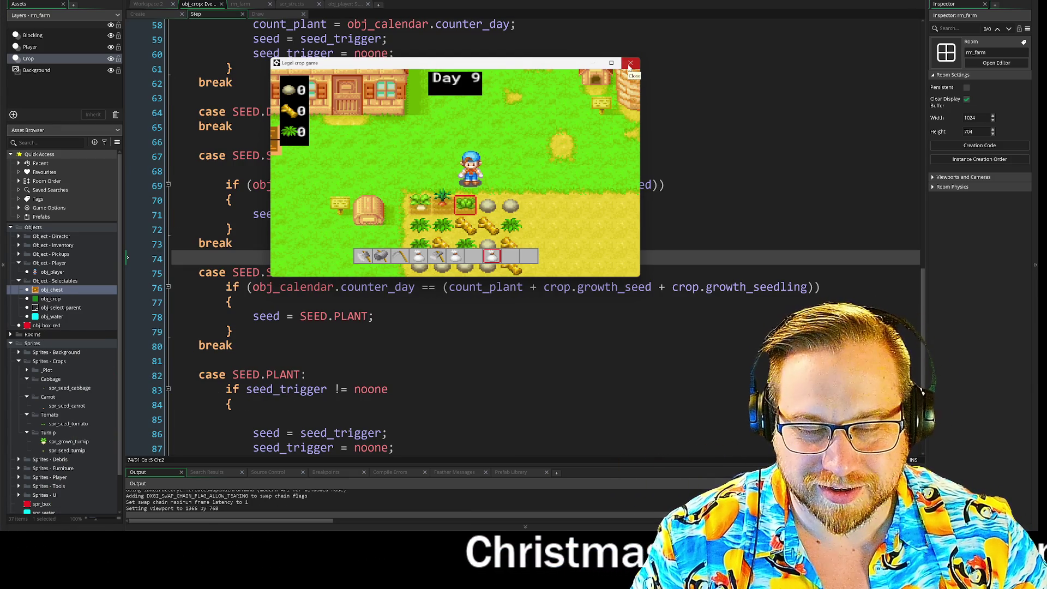
Close the farm game window at Day 9 with crops sprouting
left_click(630, 64)
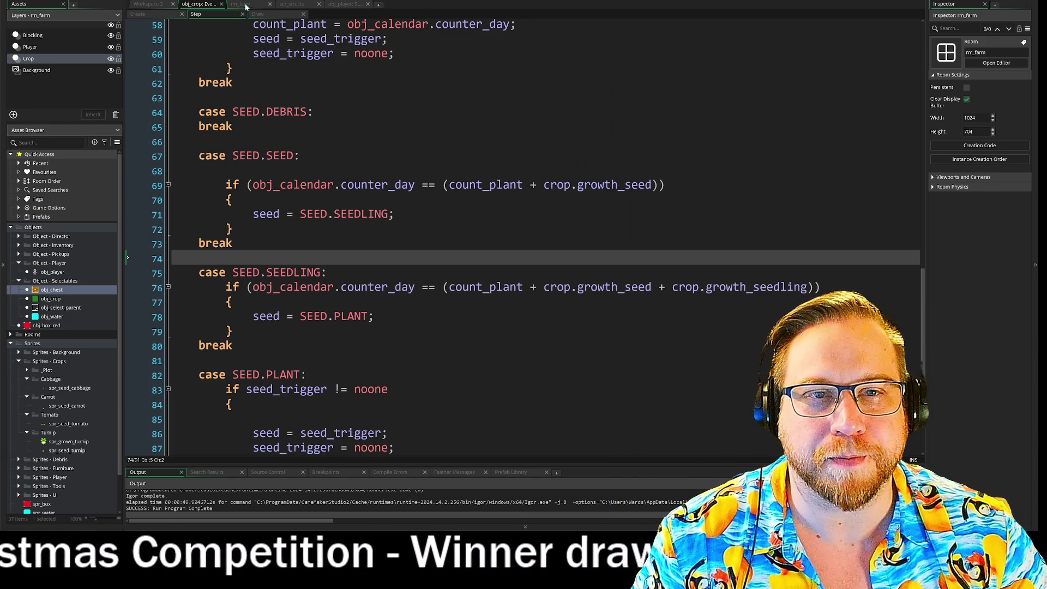
In scr_structs, rename the carrot's growth_seedling to growth_stage_1: 1 and add a growth_stage_2 line
left_click(293, 5)
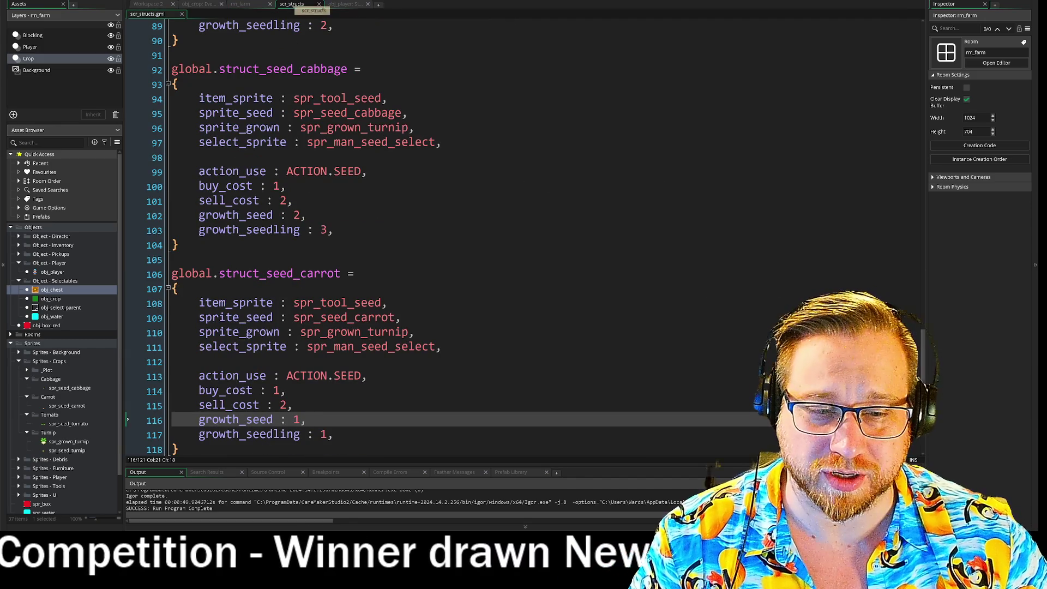
scroll(429, 237, "down", 1)
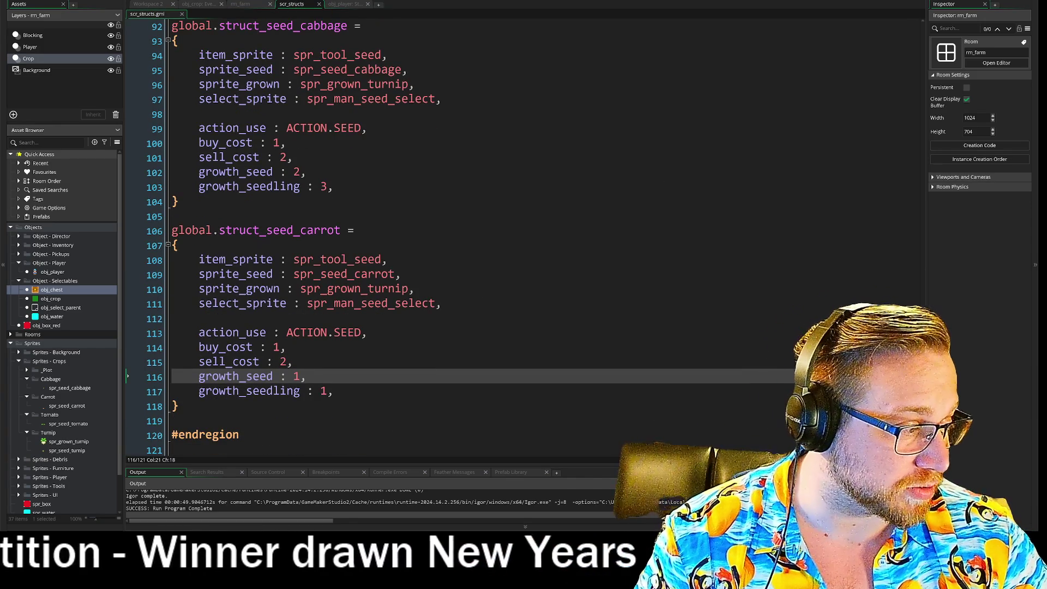
key("Down")
key("BackSpace")
key("BackSpace")
key("BackSpace")
type("stage_1")
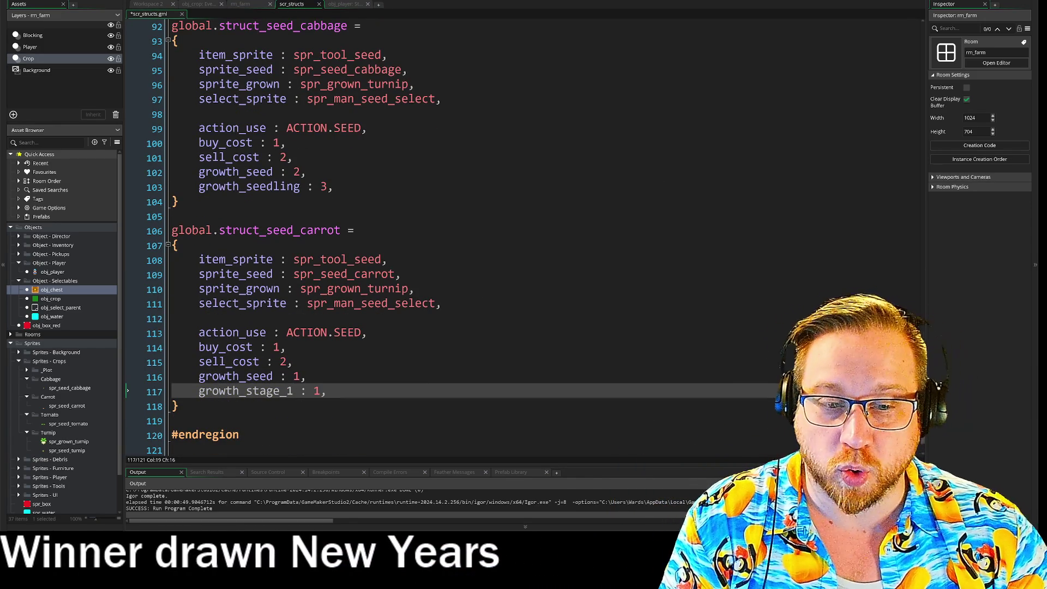
key("BackSpace")
key("BackSpace")
key("BackSpace")
type(": 1,")
key("Return")
type("growth_stage_1: 1,")
key("Left")
key("Left")
key("Left")
key("BackSpace")
type("2")
Replace cabbage's growth_seedling with the two stage fields, setting growth_stage_1 to 0
key("shift+Up")
key("ctrl+c")
left_click(318, 188)
key("ctrl+v")
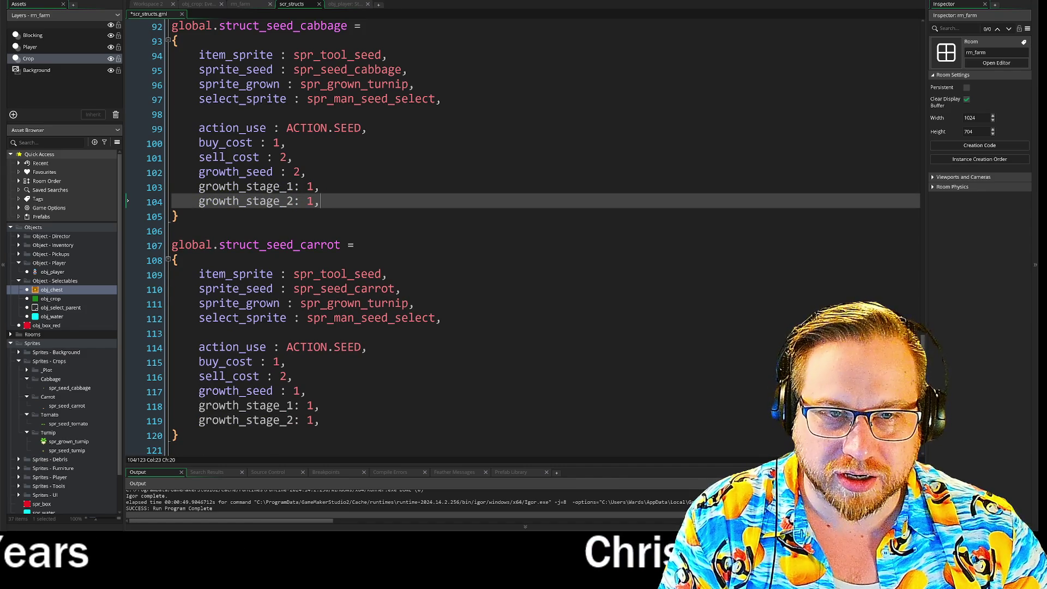
key("Up")
key("Left")
key("BackSpace")
type("0")
key("Up")
key("Up")
key("Up")
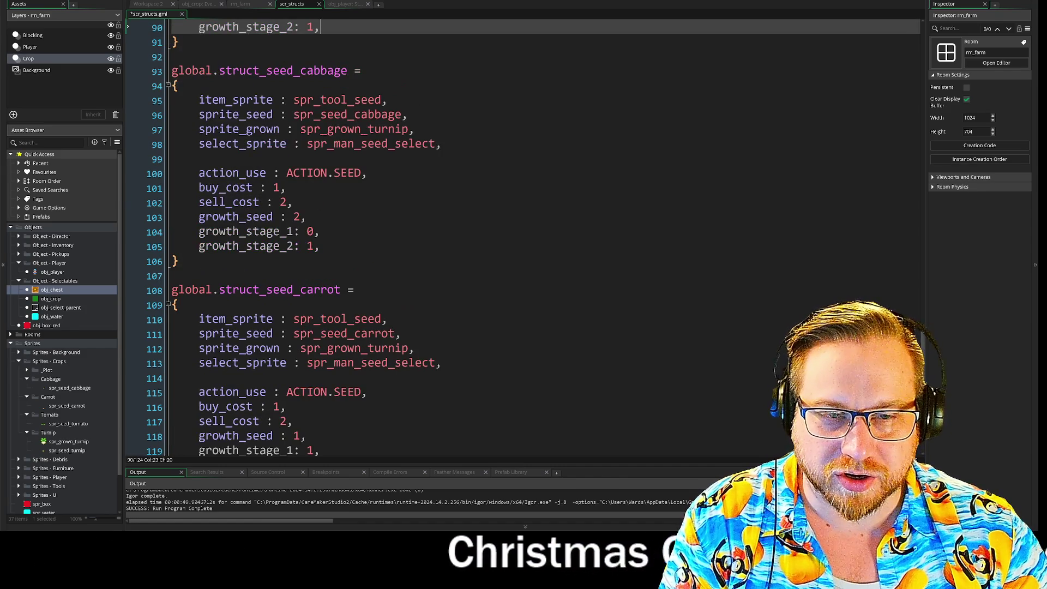
key("BackSpace")
type("0,")
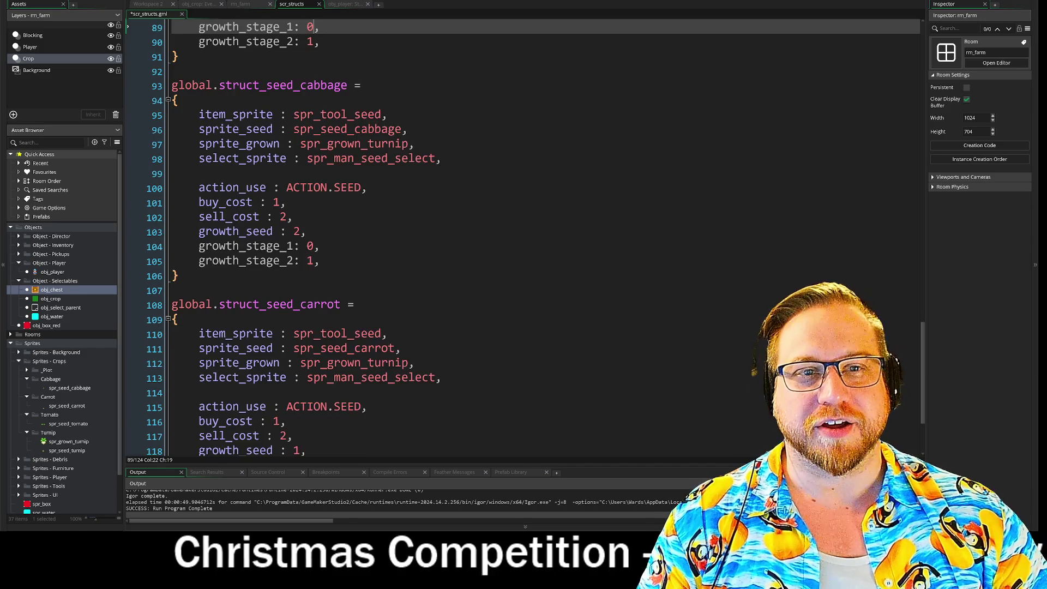
Review the edited structs, checking the carrot's growth_stage_1 and growth_stage_2 lines
scroll(522, 238, "up", 1)
left_click(321, 85)
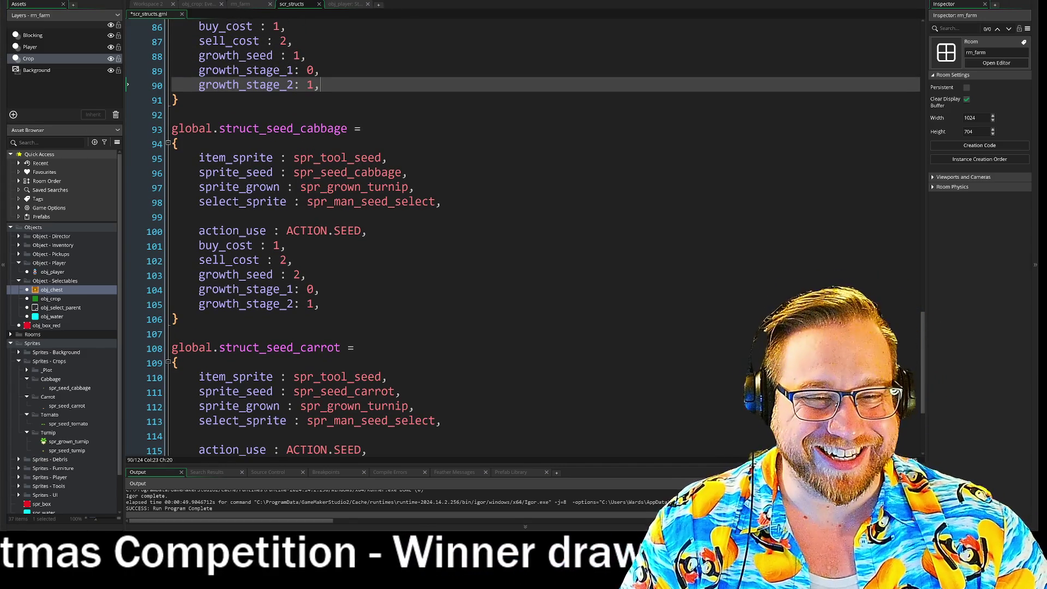
scroll(523, 237, "down", 4)
left_click(320, 361)
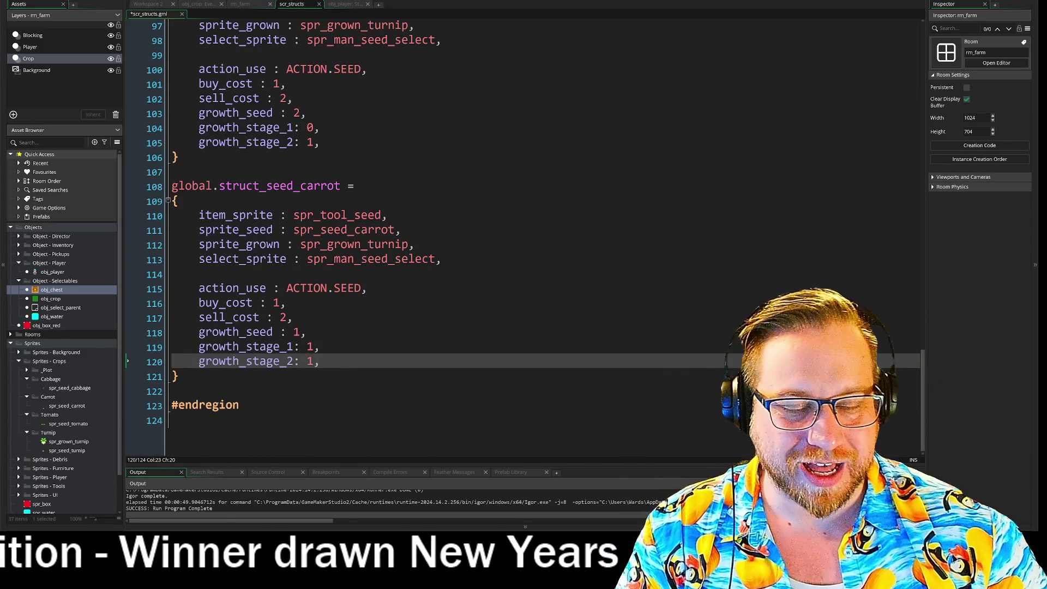
left_click(320, 347)
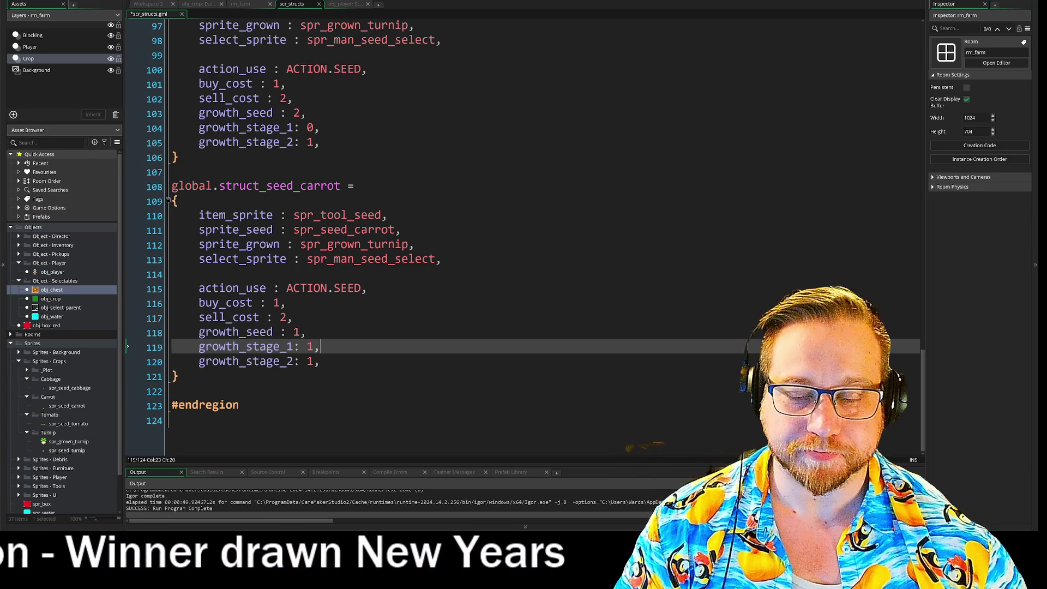
Switch from scr_structs to the obj_player Step event code
left_click(346, 5)
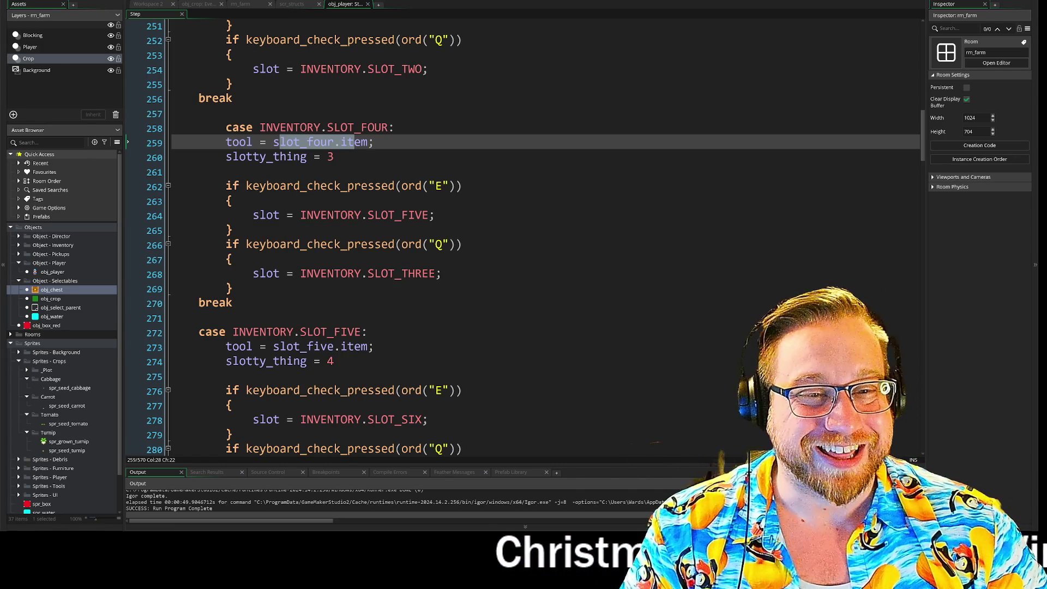
left_click(334, 156)
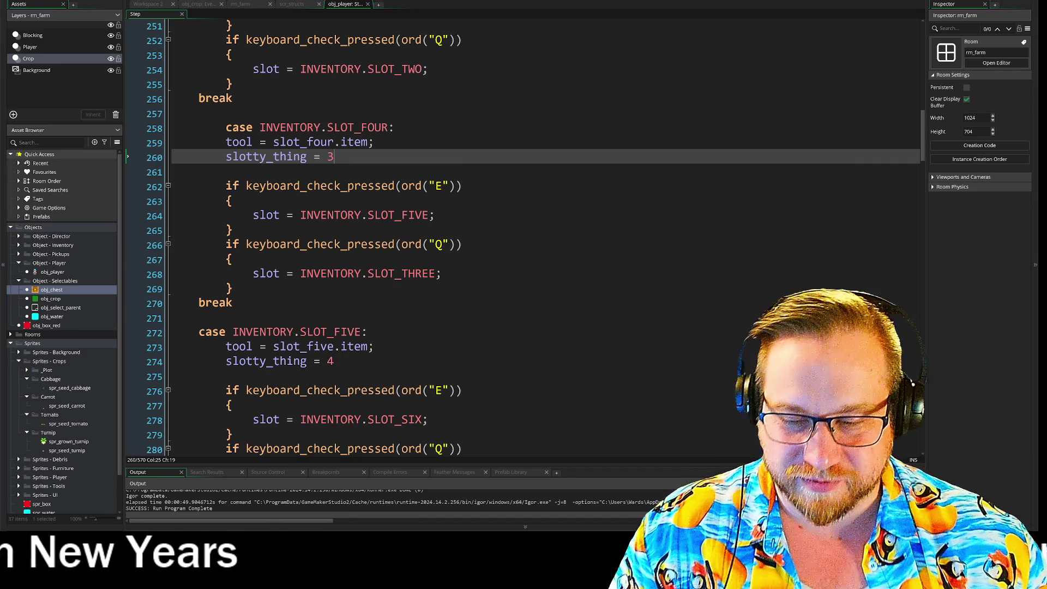
scroll(524, 234, "up", 9)
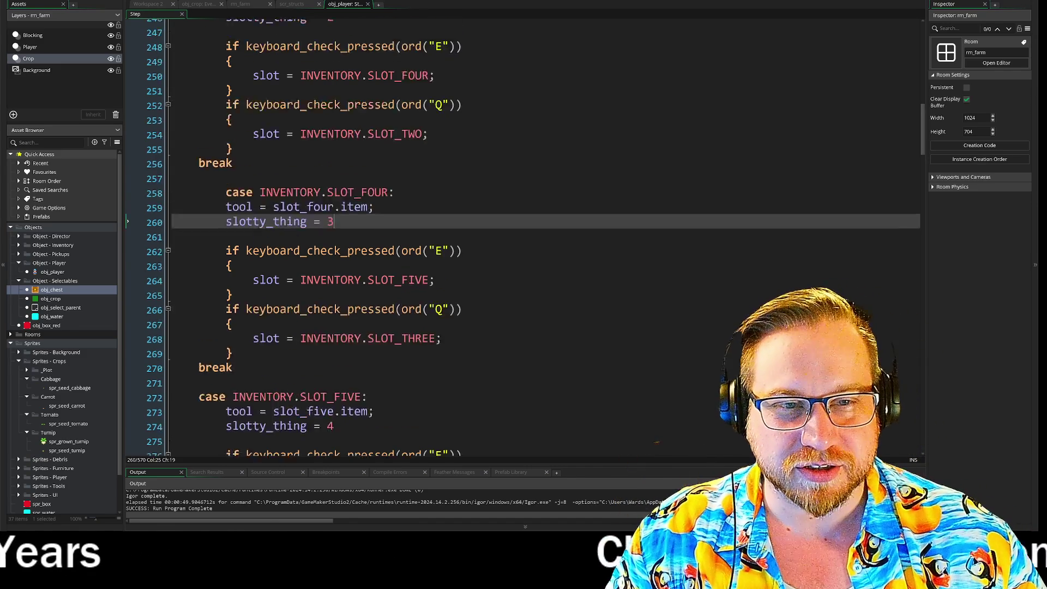
scroll(524, 234, "up", 8)
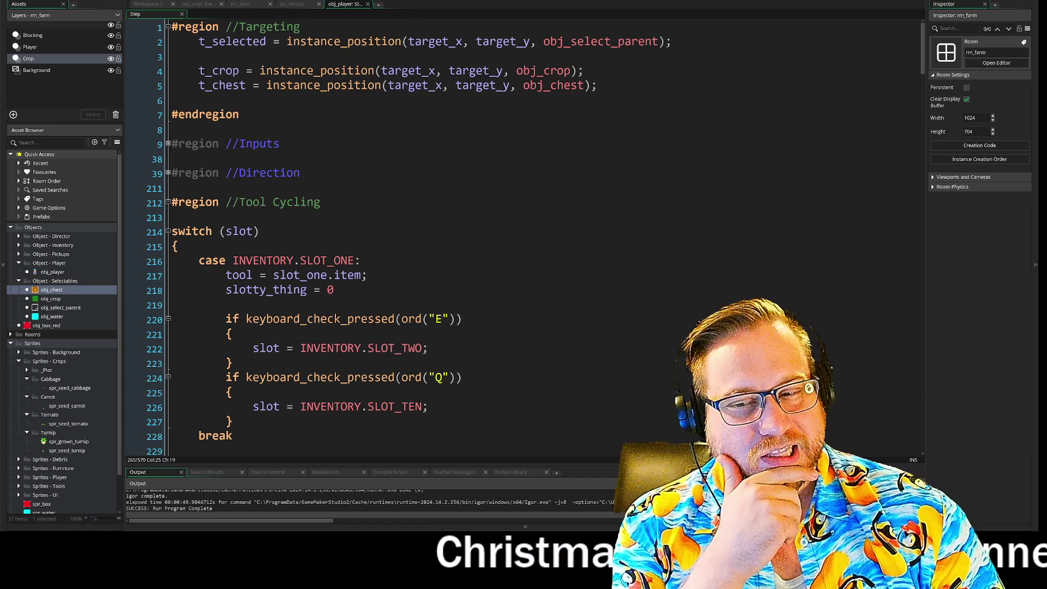
scroll(523, 235, "down", 2)
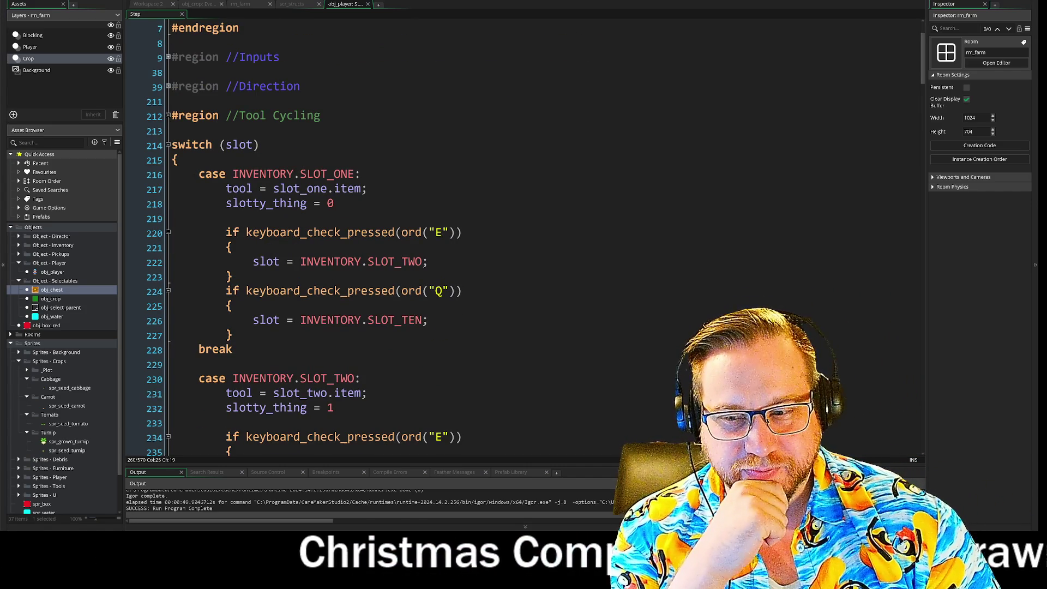
scroll(415, 234, "down", 3)
scroll(415, 235, "up", 3)
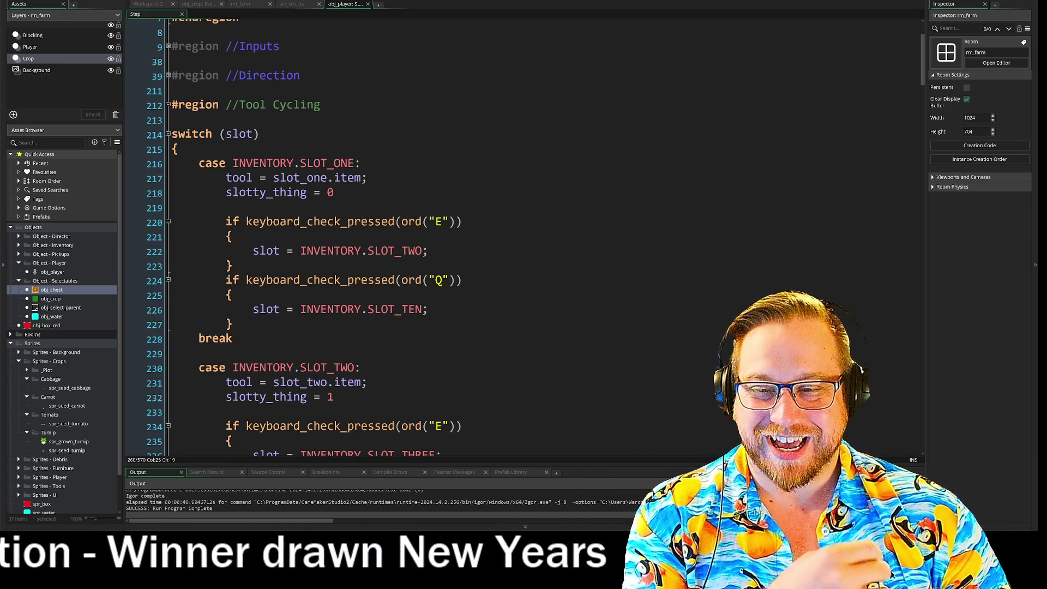
Check the carrot seed struct in scr_structs, then return to obj_player's Step code
left_click(286, 7)
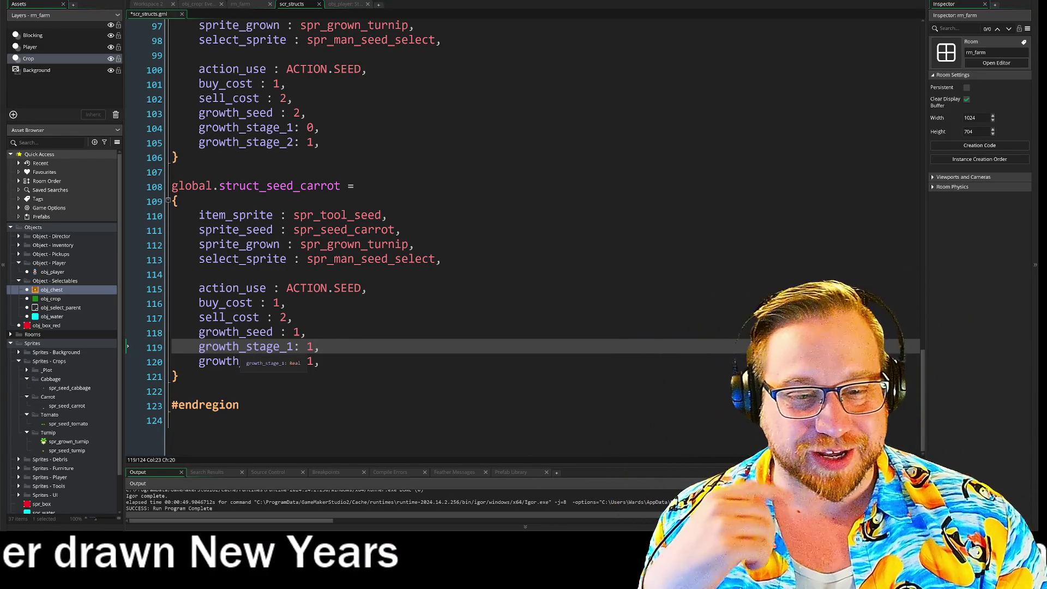
mouse_move(349, 25)
left_click(345, 4)
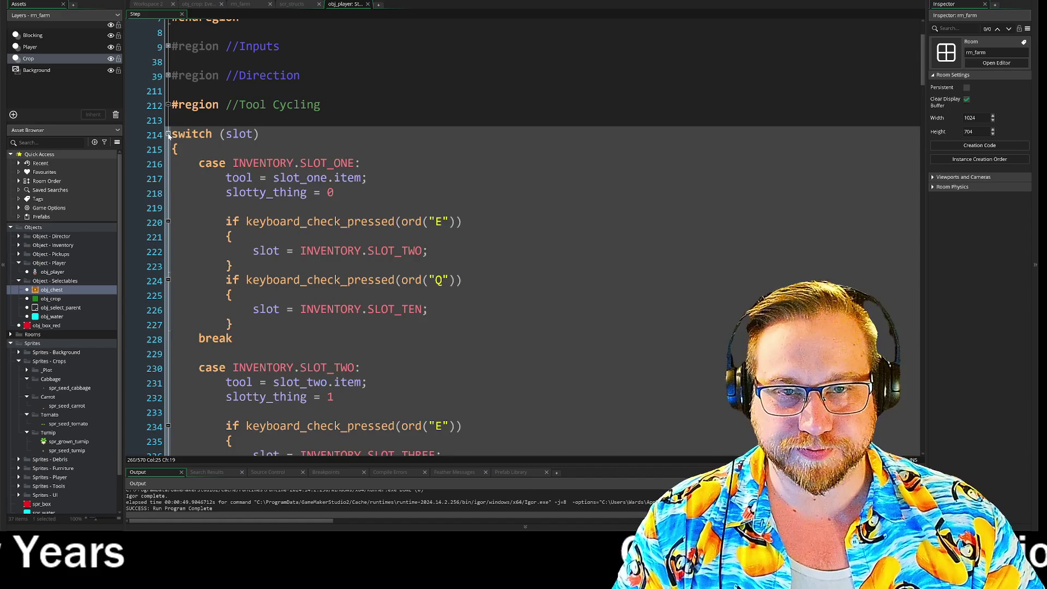
Fold and unfold the switch (slot) block to inspect the code layout
left_click(168, 134)
scroll(168, 134, "down", 2)
scroll(525, 237, "up", 2)
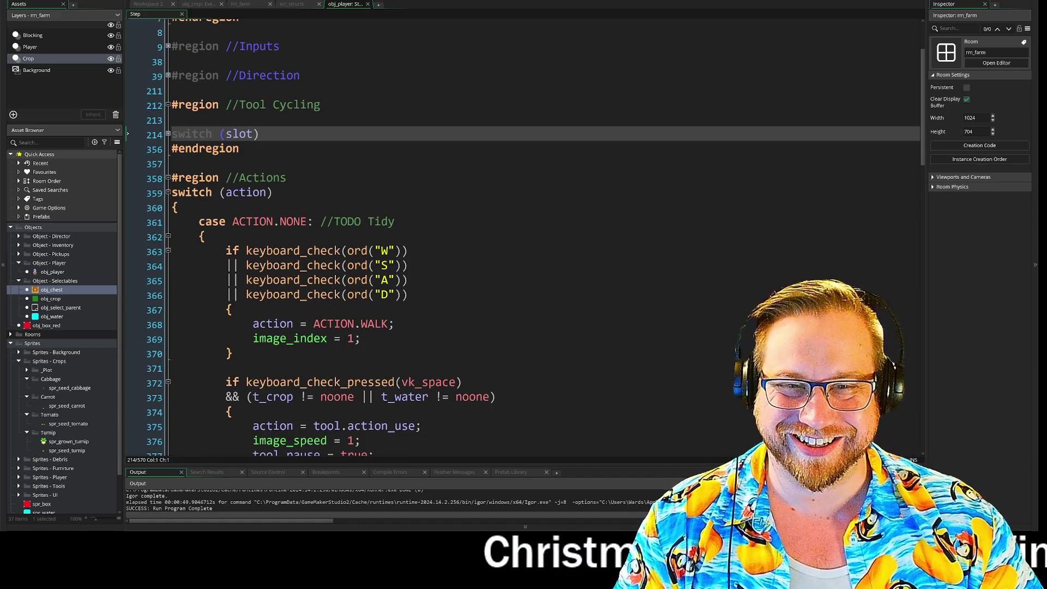
left_click(168, 134)
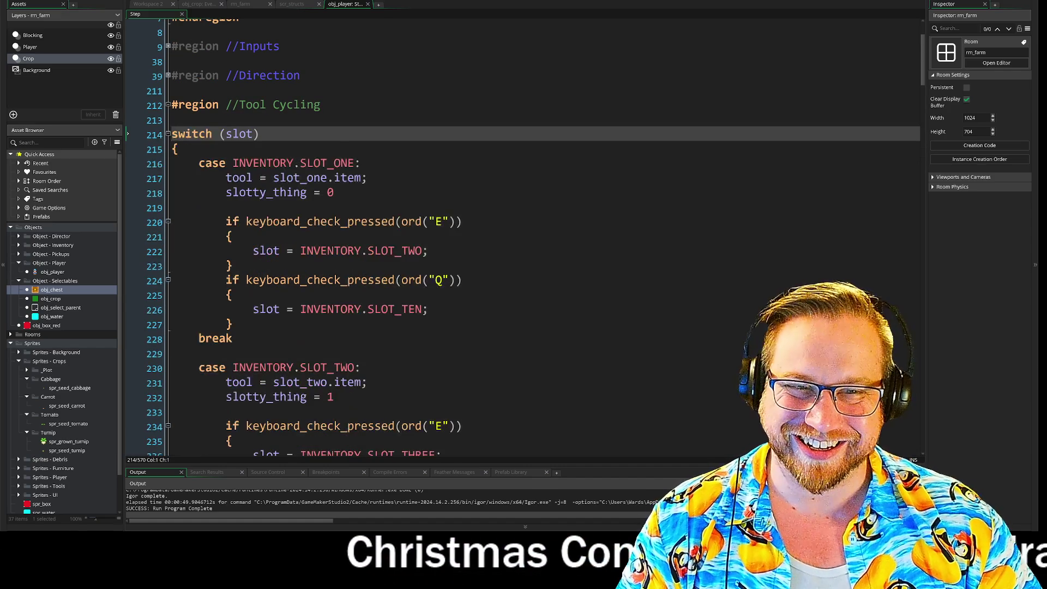
scroll(169, 134, "down", 5)
scroll(522, 237, "up", 5)
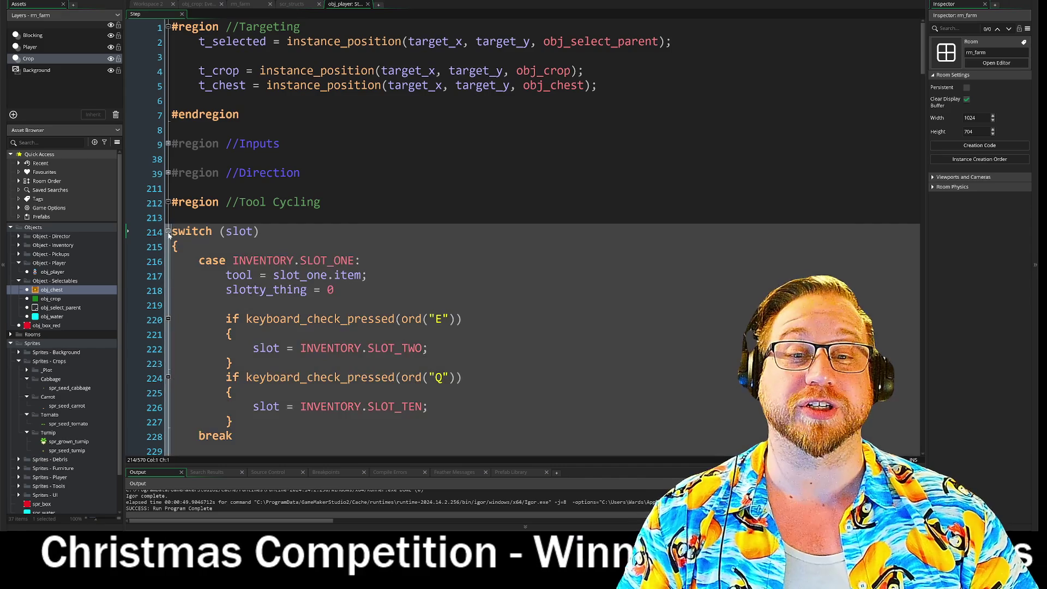
left_click(168, 231)
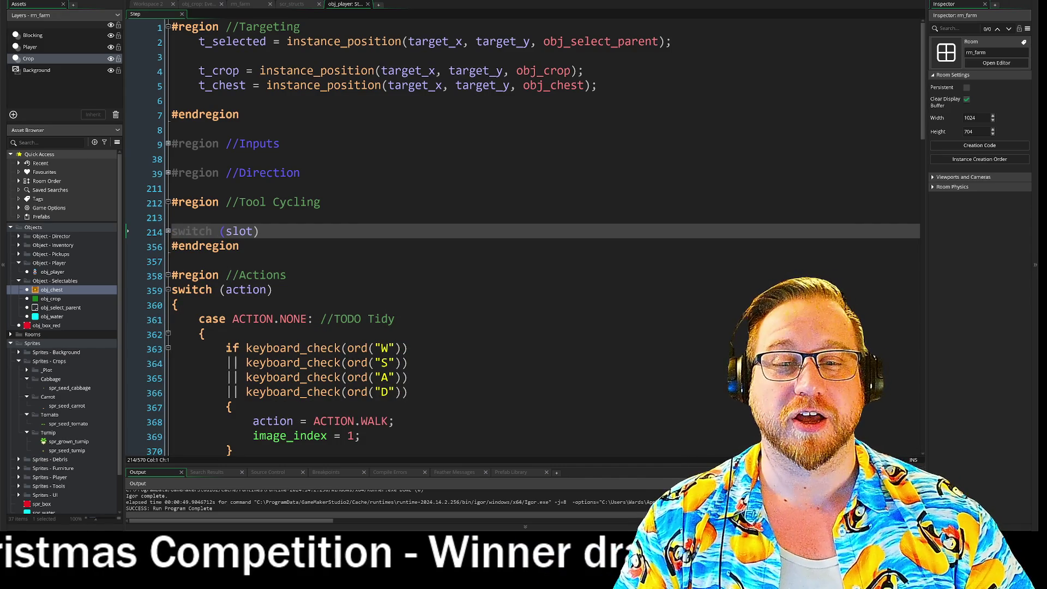
left_click(168, 232)
Collapse the Tool Cycling region and step down into the ACTION.NONE case
left_click(170, 205)
left_click(168, 202)
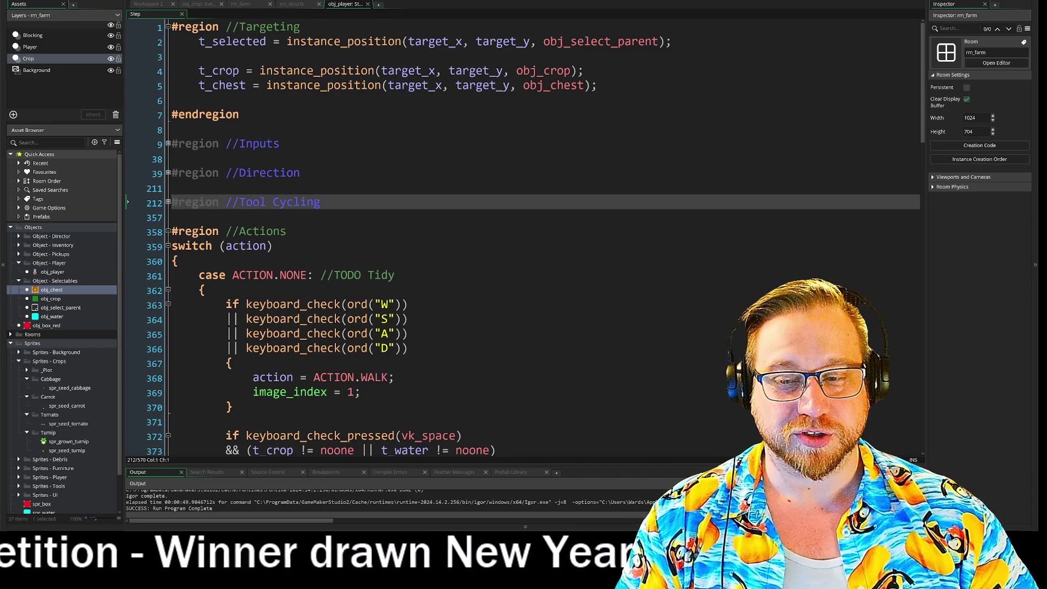
key("Down")
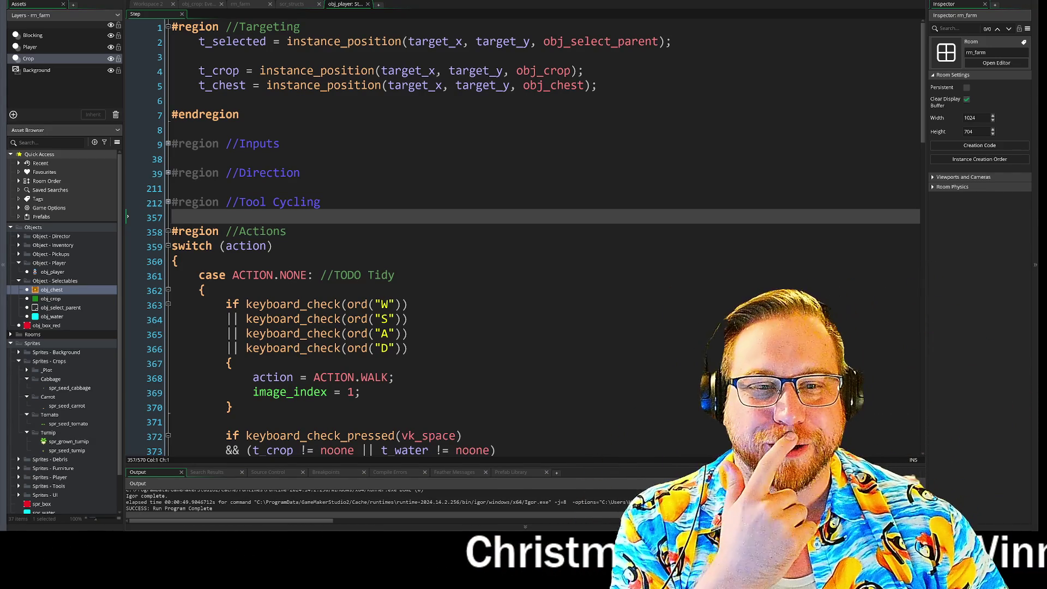
key("Down")
key("Down")
key("Down")
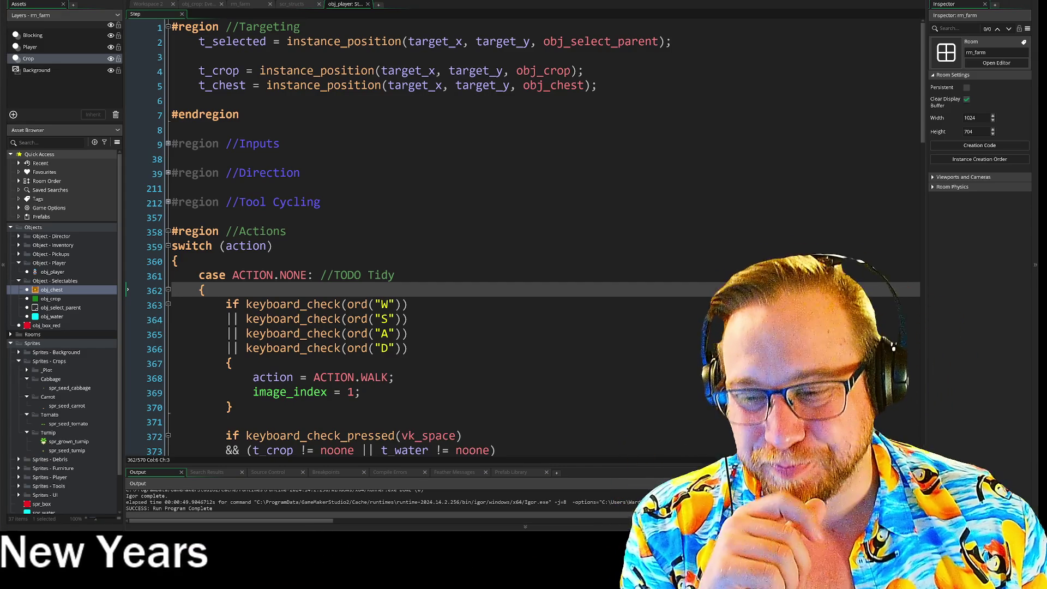
Scroll to the later ACTION cases and bring up the Reddit image window
scroll(524, 237, "down", 7)
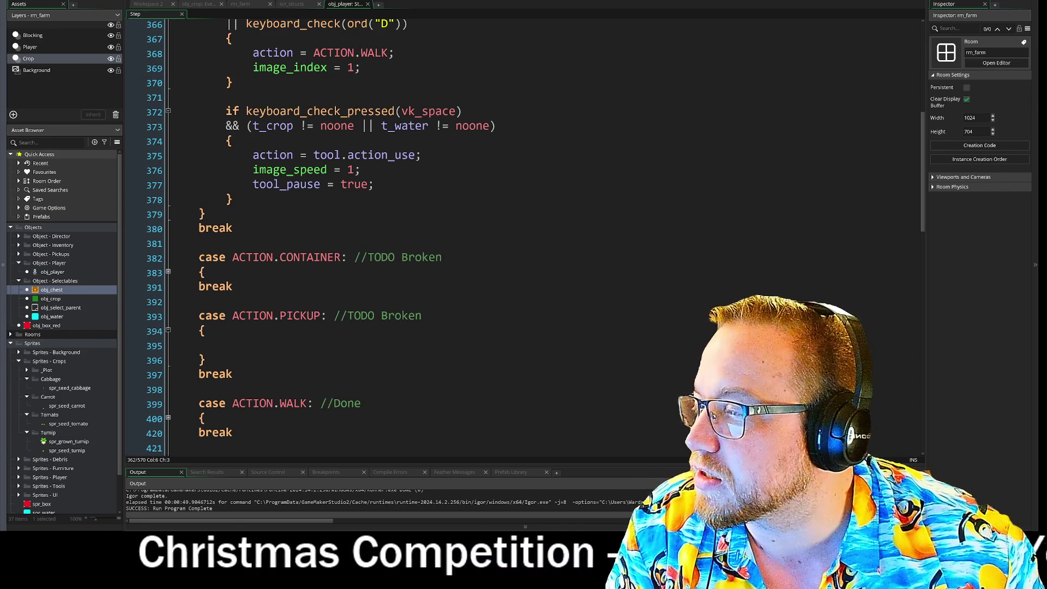
key("alt+Tab")
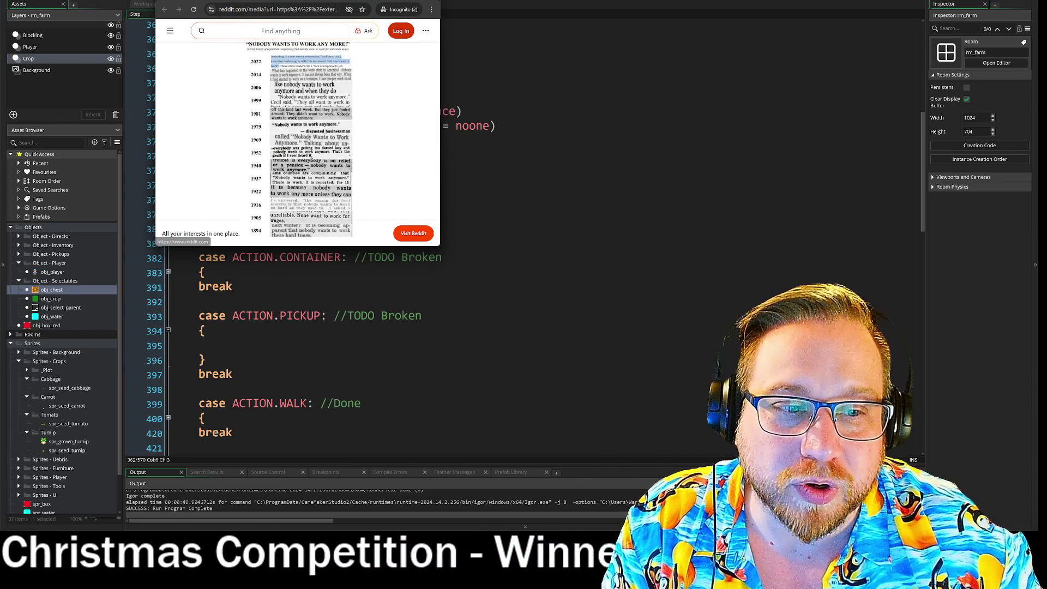
Enlarge and read the 'Nobody wants to work any more!' image, then close it and return to line 371
mouse_move(439, 245)
left_mouse_down()
mouse_move(623, 402)
mouse_move(652, 442)
mouse_move(542, 482)
left_mouse_up()
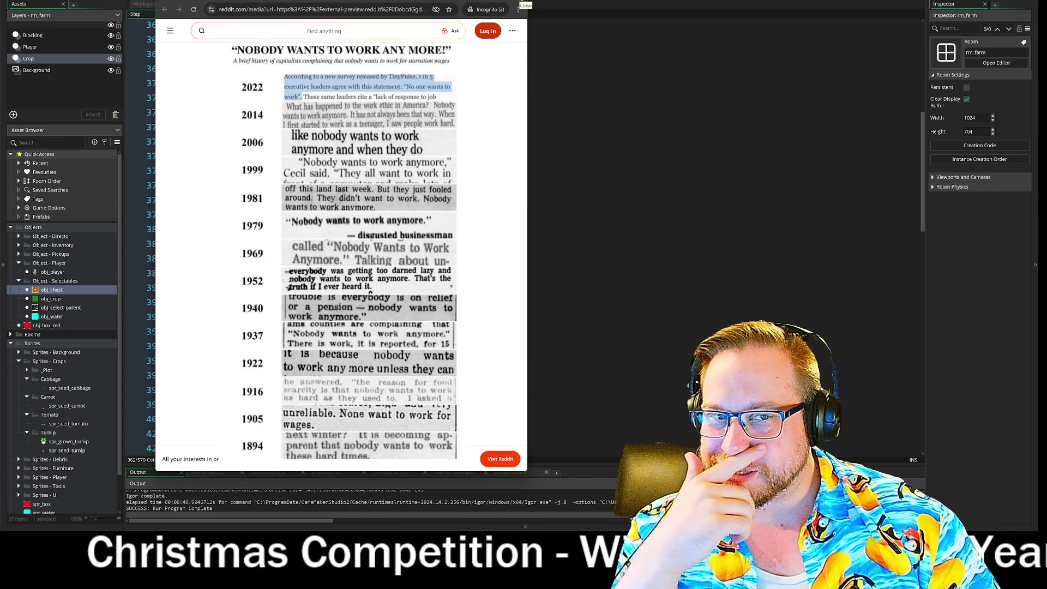
left_click(519, 7)
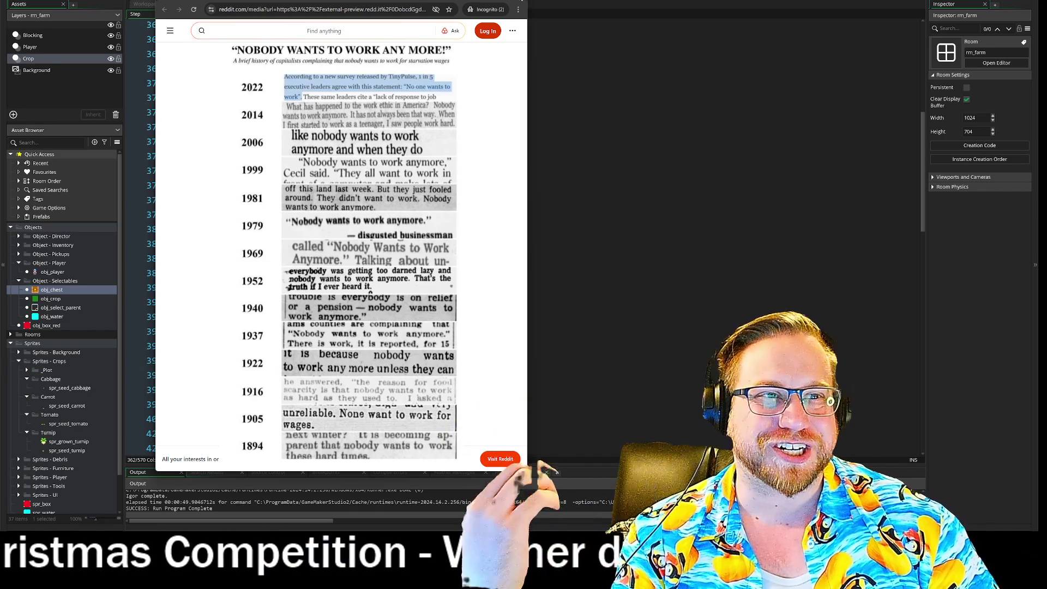
left_click(226, 98)
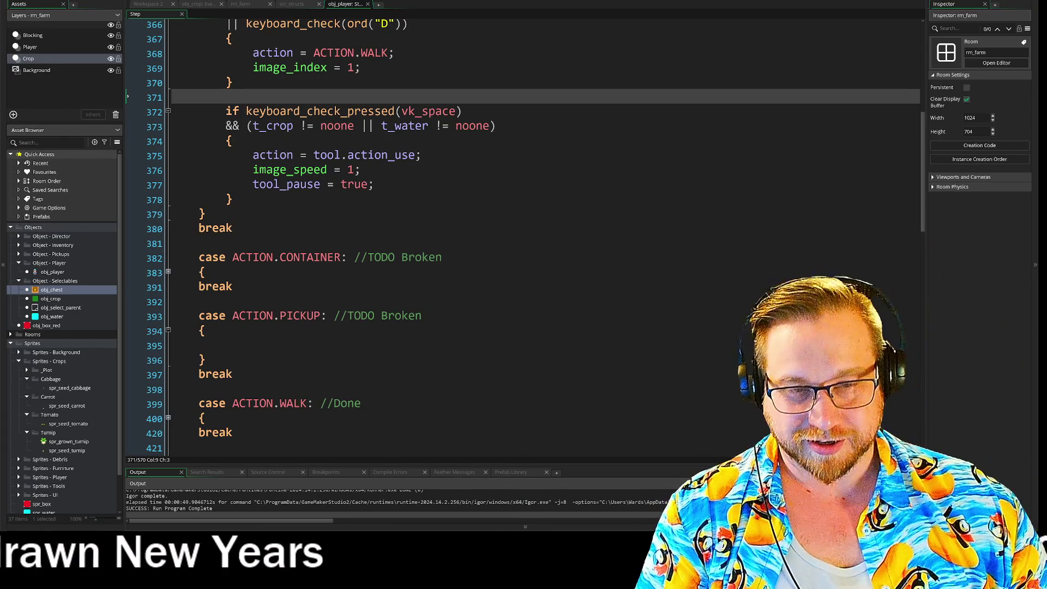
right_click(464, 287)
left_click(465, 243)
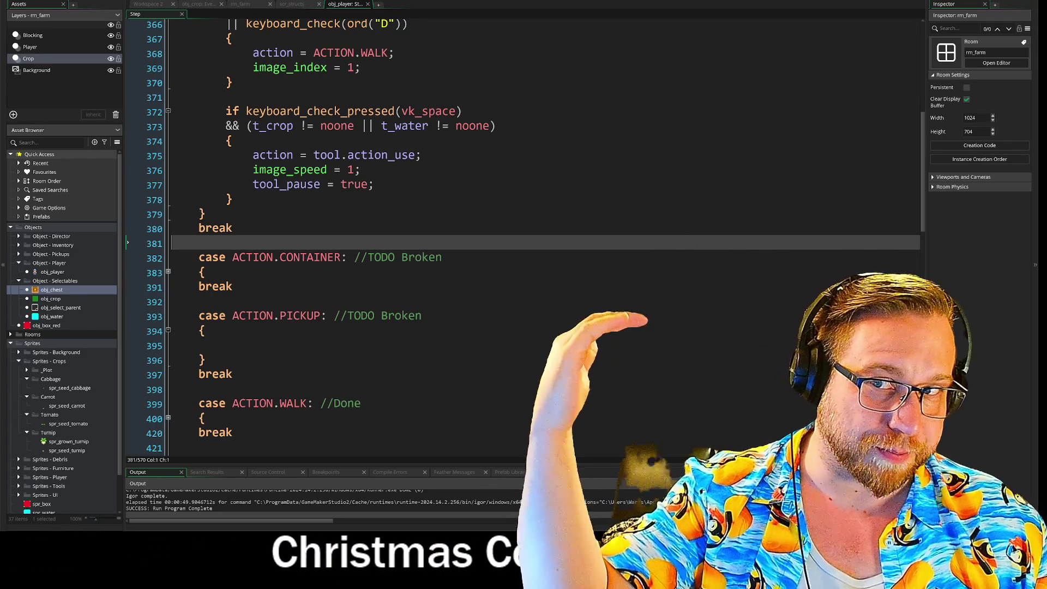
left_click(233, 286)
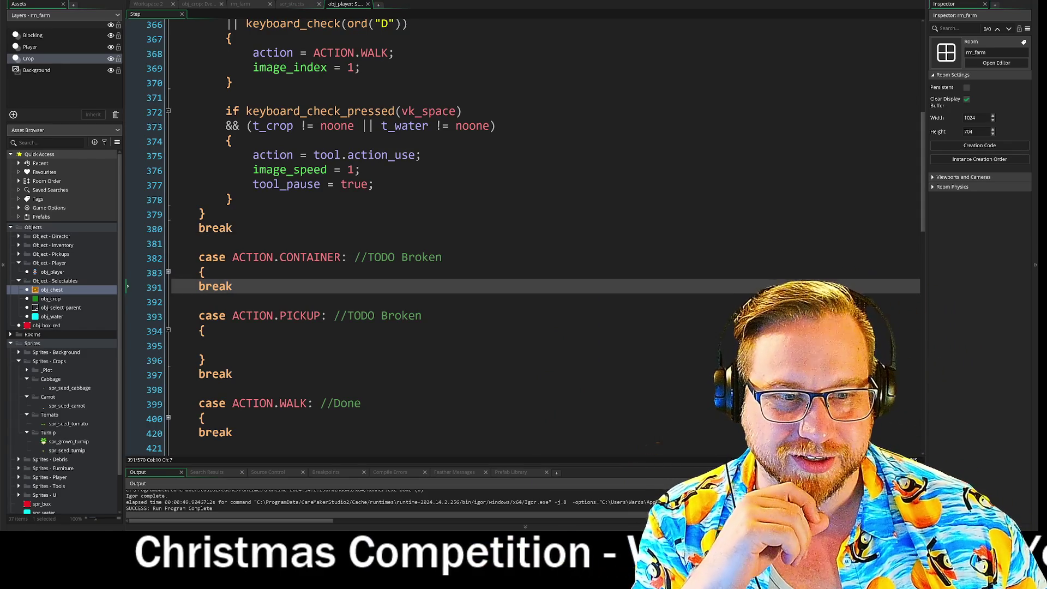
left_click(173, 301)
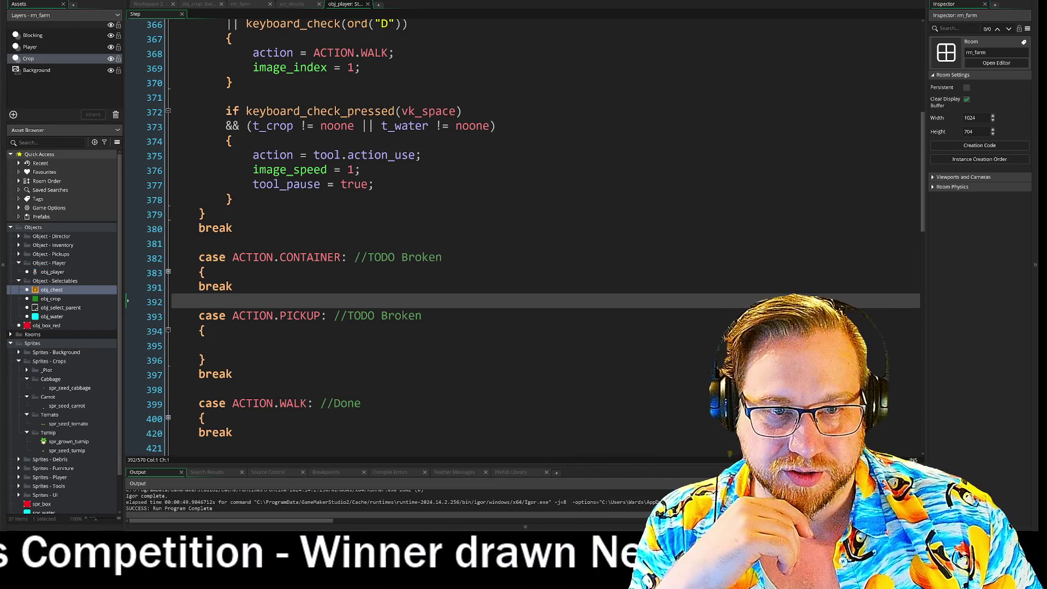
Walk the farmer around the field and swing the hammer at a farm tile
scroll(523, 235, "down", 6)
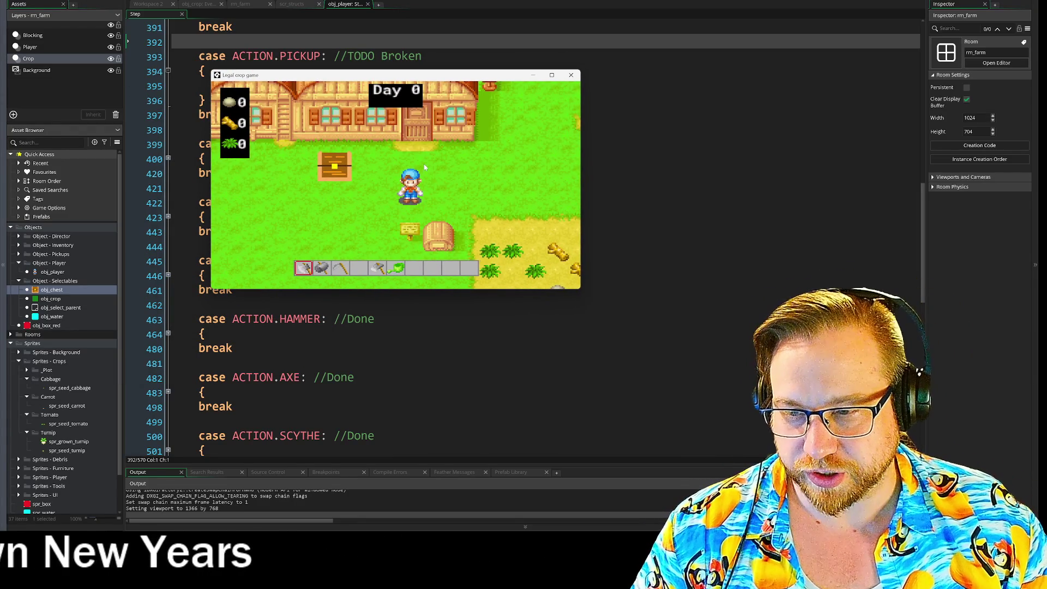
key("Right")
key("Down")
key("Left")
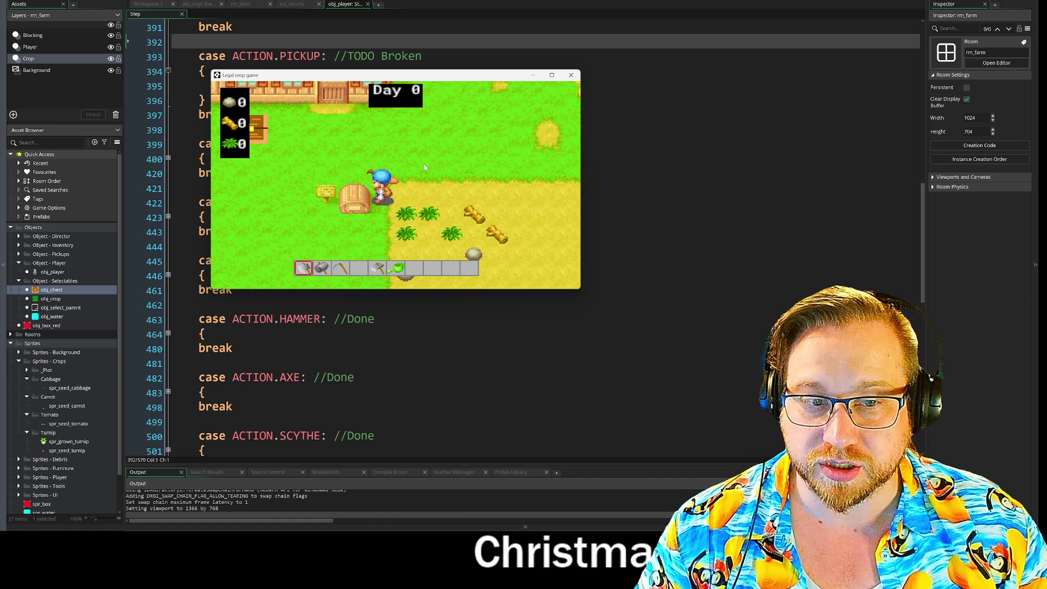
scroll(424, 163, "down", 4)
key("space")
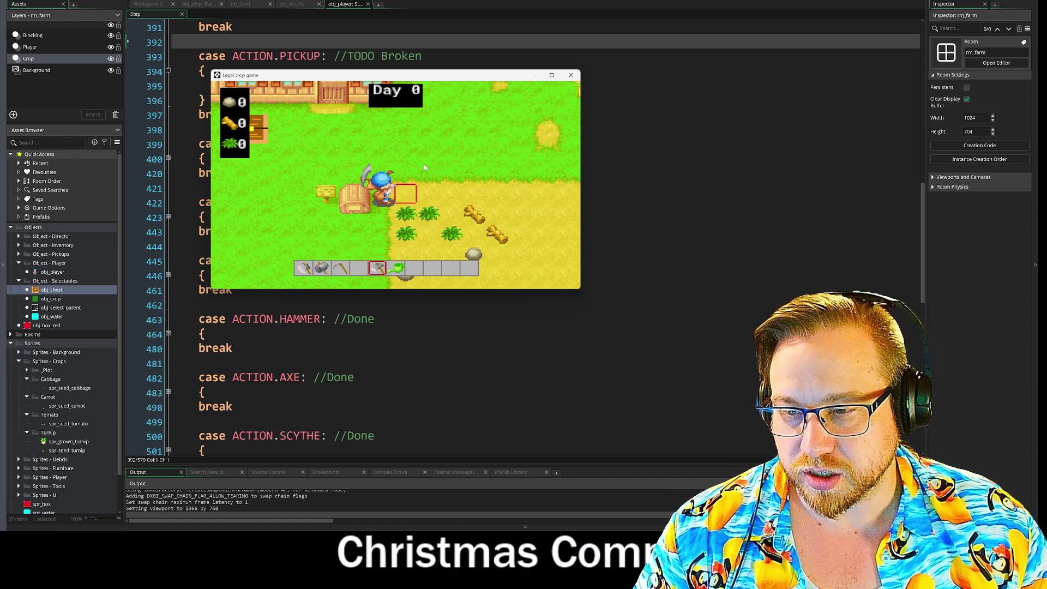
key("Right")
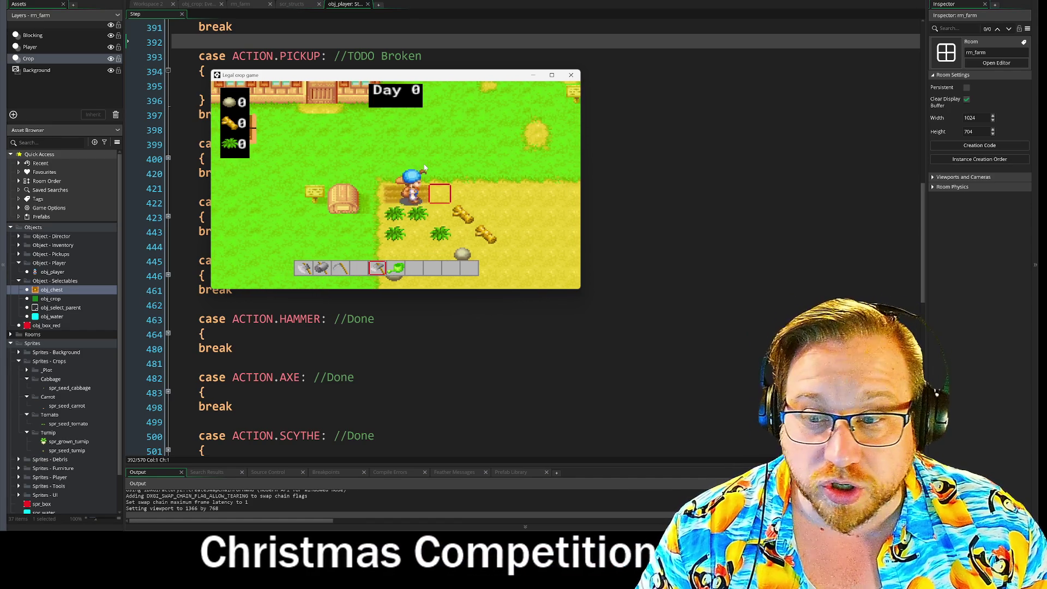
key("Left")
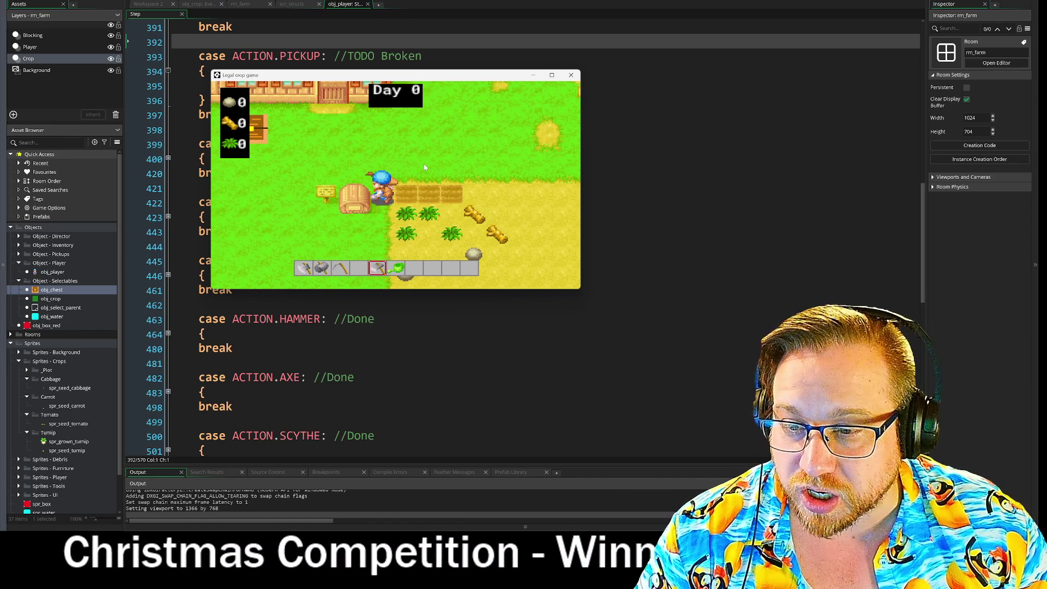
scroll(424, 164, "up", 2)
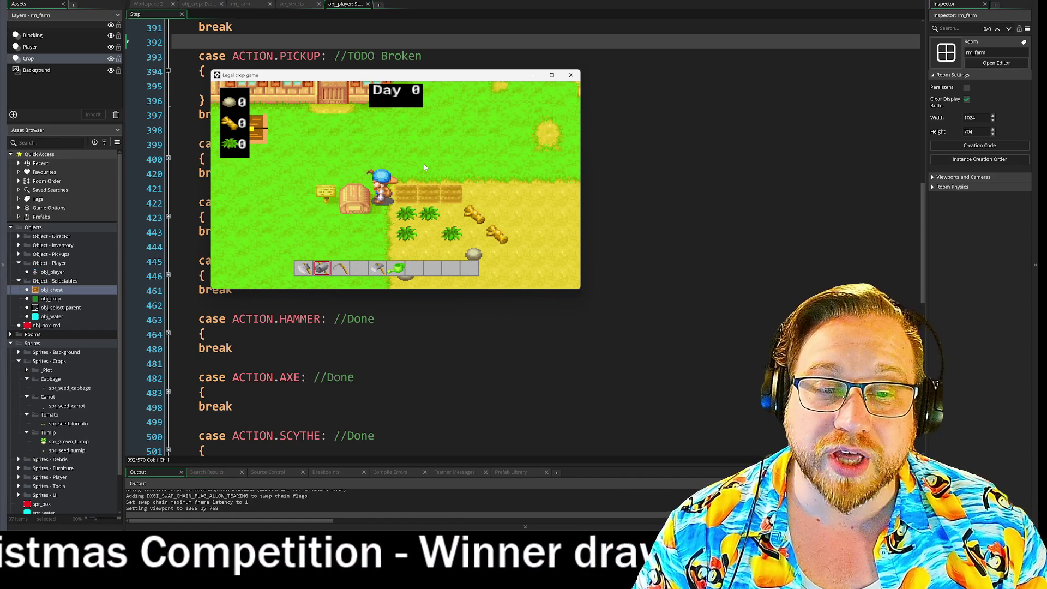
scroll(423, 164, "down", 1)
Walk up to the chest and take out the seed bags
key("Up")
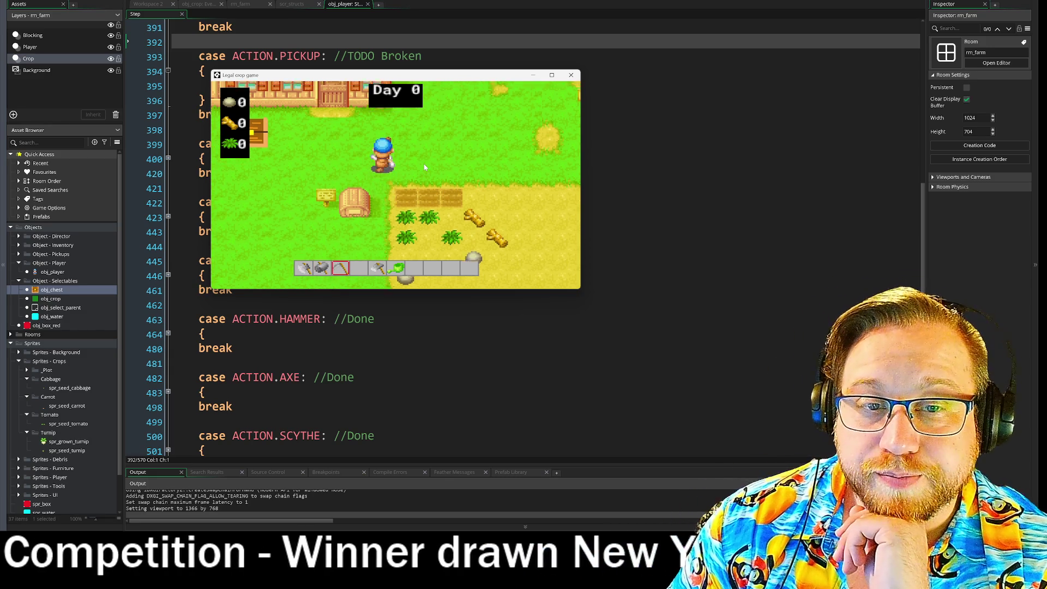
key("Left")
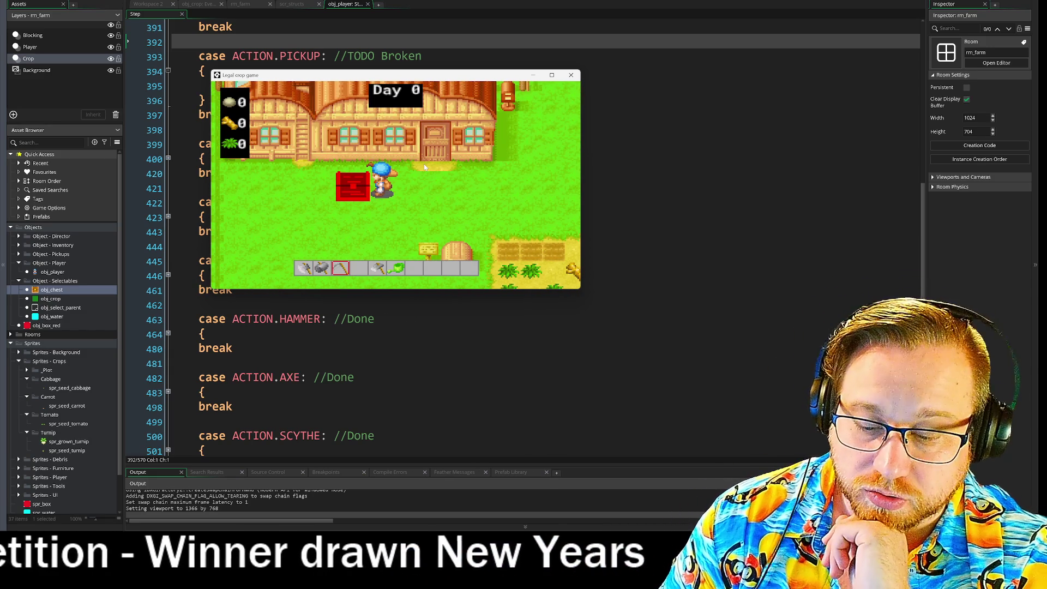
key("space")
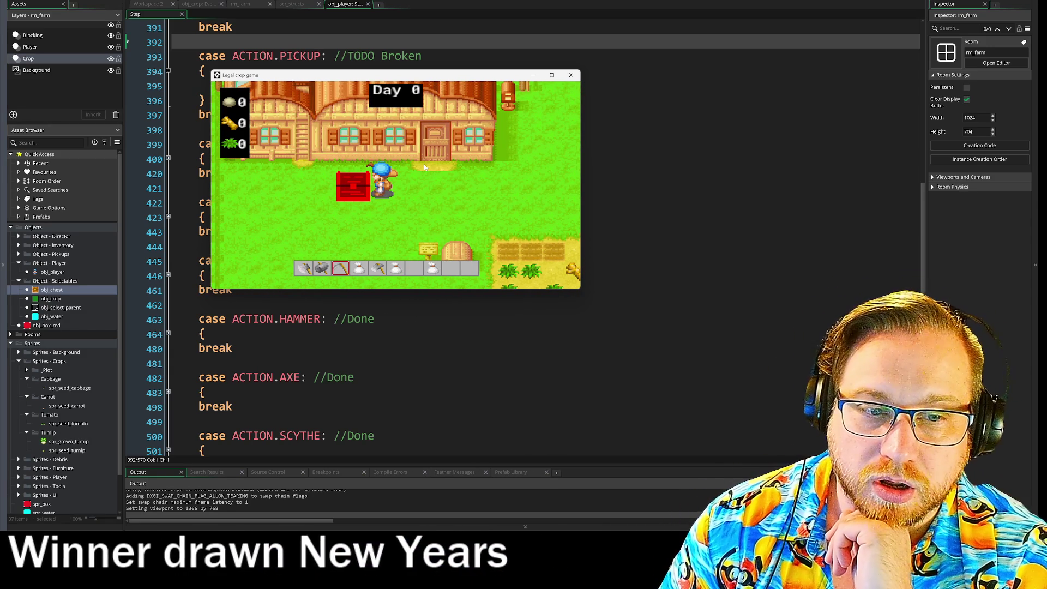
scroll(424, 164, "down", 1)
Walk to the crop plots and advance to Day 1, triggering the growth variable crash
key("Right")
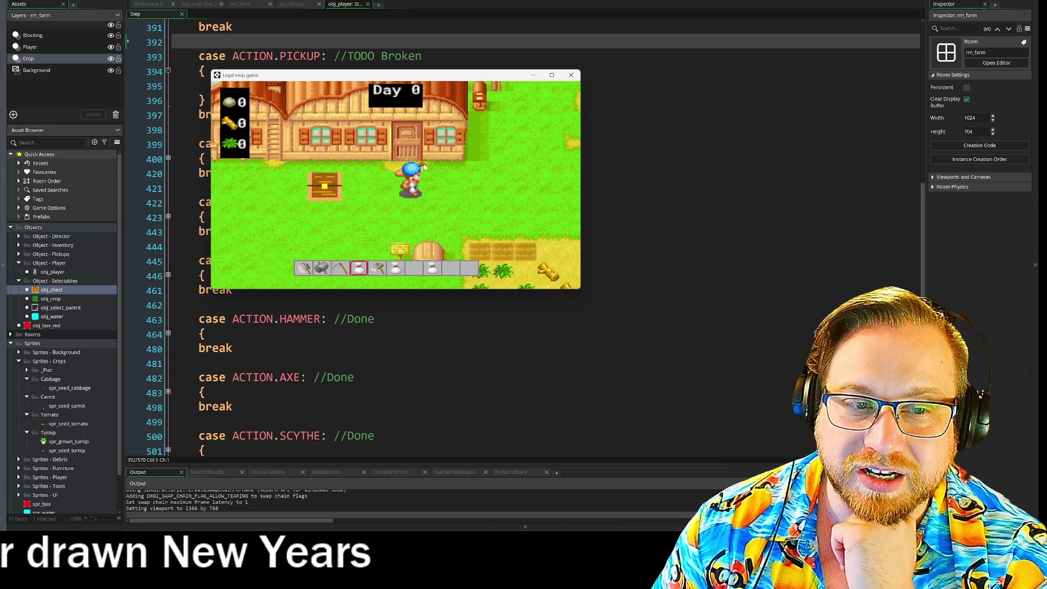
key("Down")
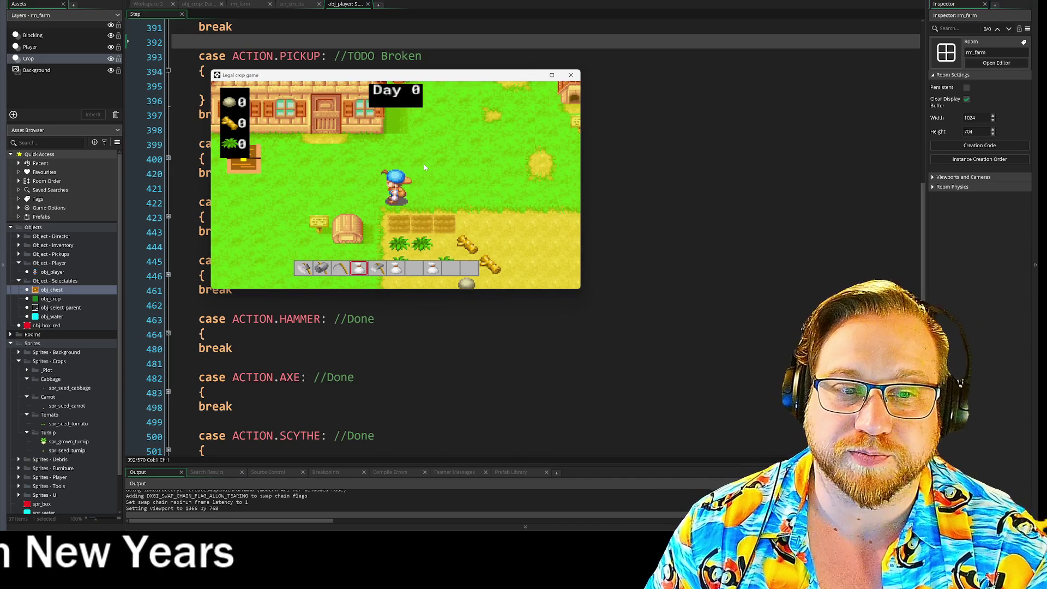
scroll(424, 163, "down", 2)
key("Right")
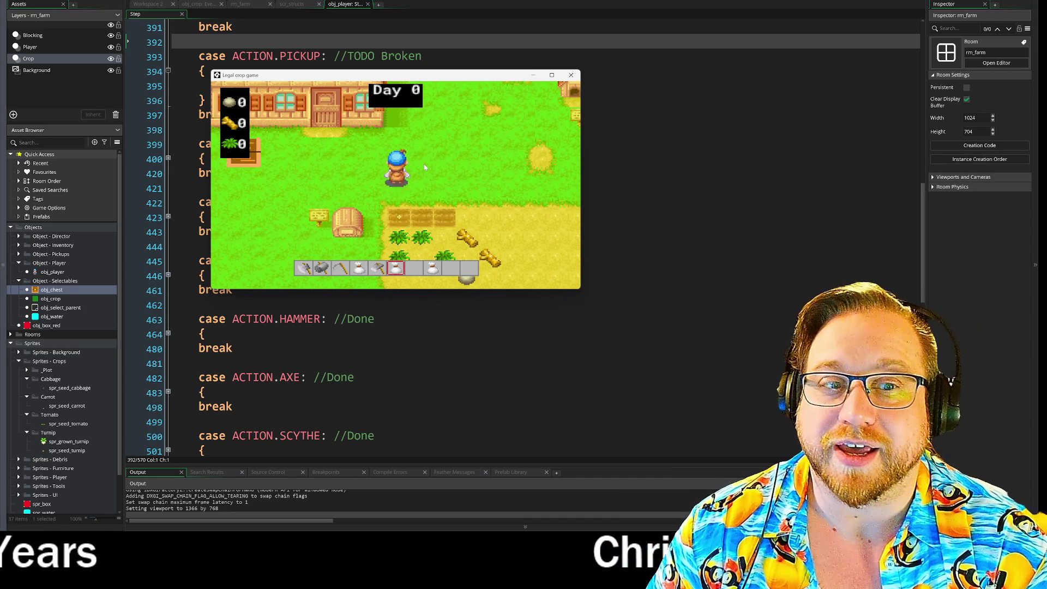
key("Right")
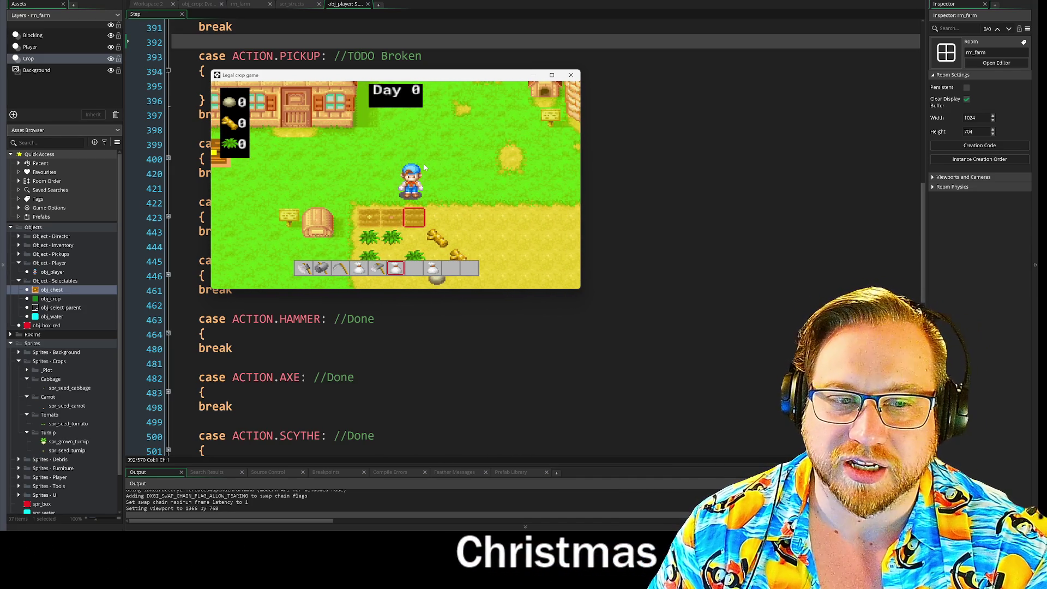
scroll(424, 164, "down", 2)
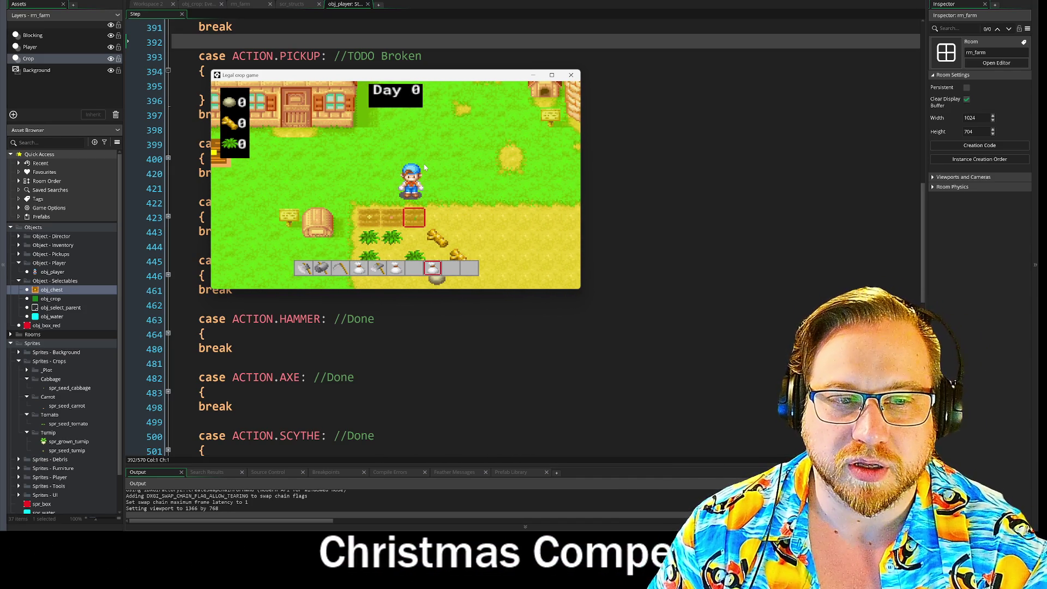
key("space")
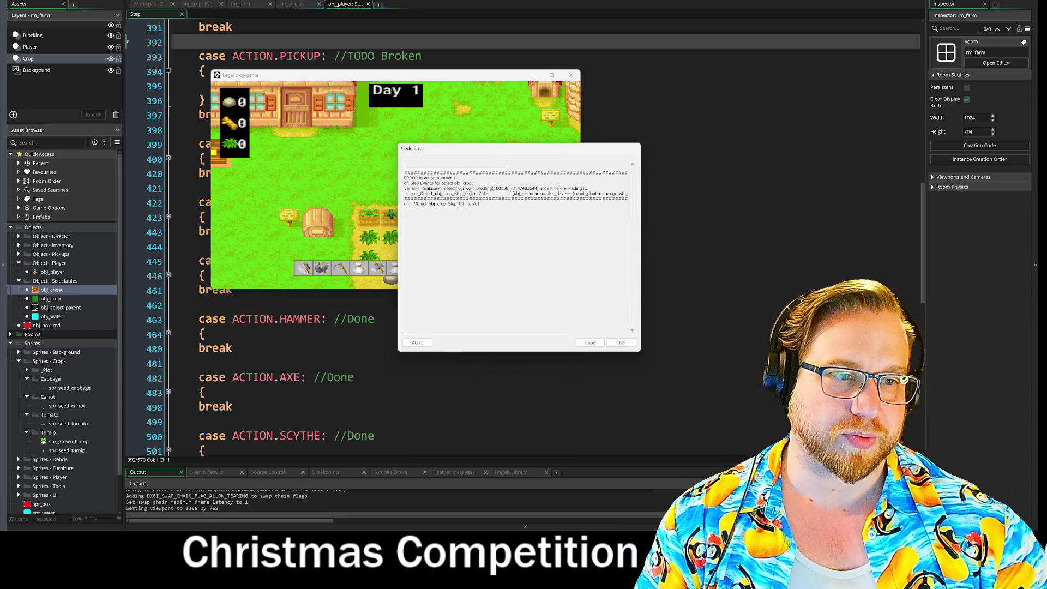
Highlight growth_seedling in the error report, move the report top-right, and return to obj_player's Step code
left_click_drag(456, 189, 494, 188)
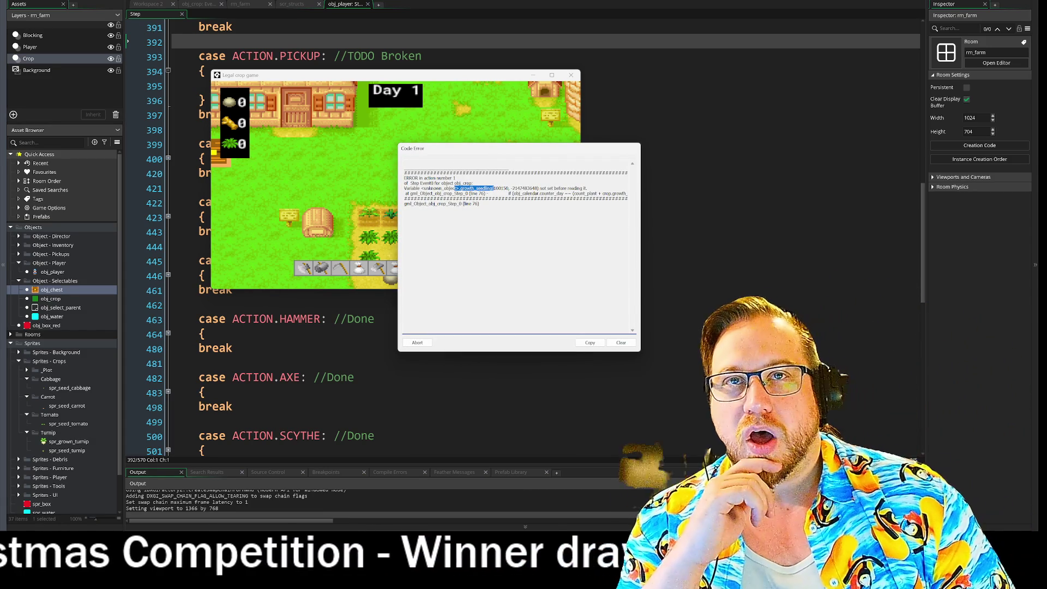
mouse_move(482, 156)
left_mouse_down()
mouse_move(794, 135)
mouse_move(810, 53)
mouse_move(873, 20)
left_mouse_up()
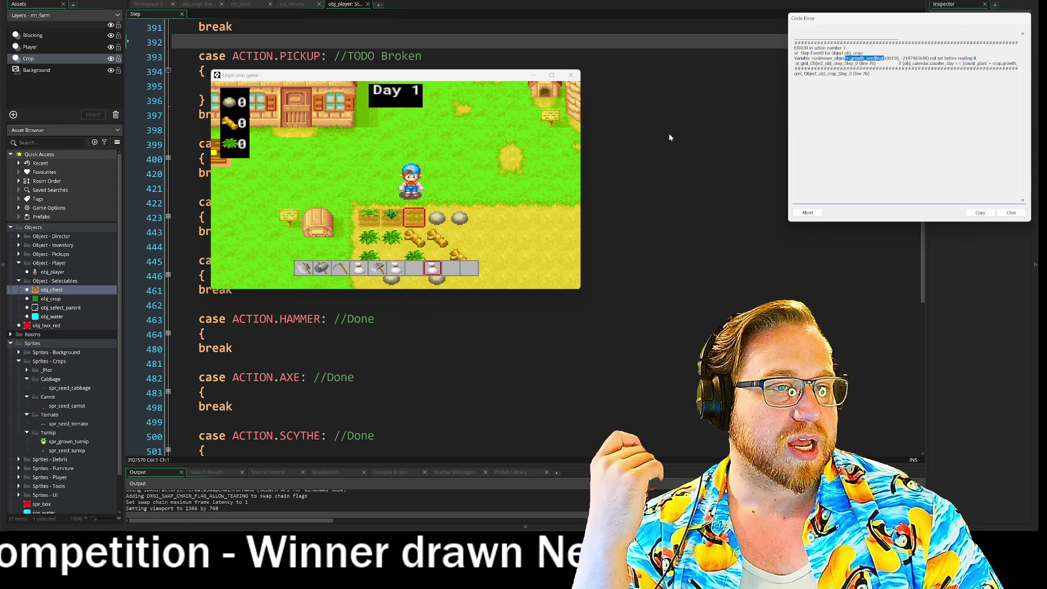
left_click(660, 144)
key("Down")
key("Down")
key("Down")
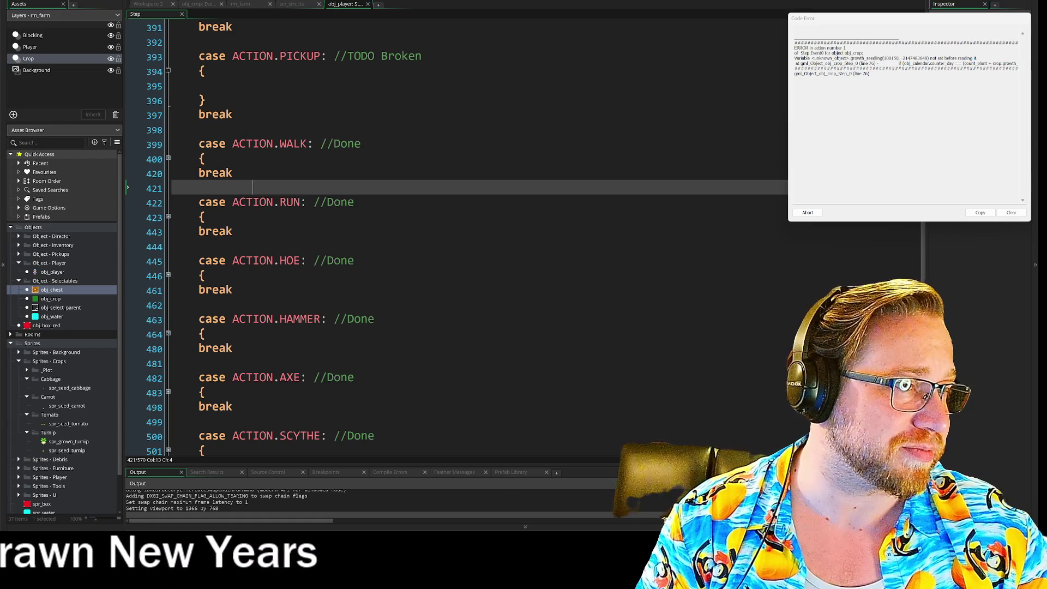
Change growth_seedling to stage_1 on line 76 of obj_crop's Step event, then abort the crashed run
double_click(51, 299)
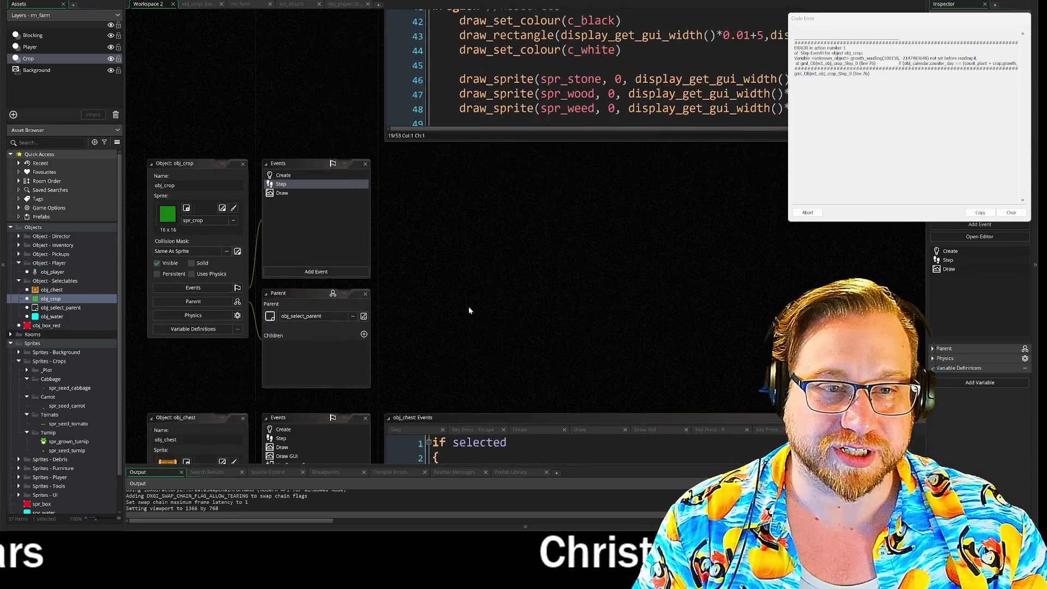
double_click(287, 184)
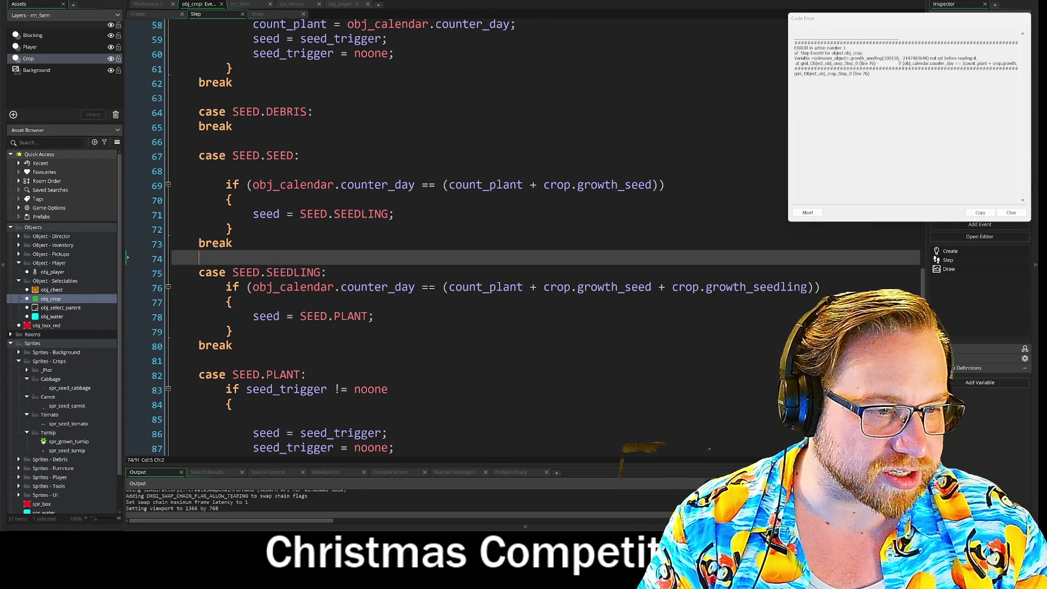
left_click_drag(578, 287, 810, 288)
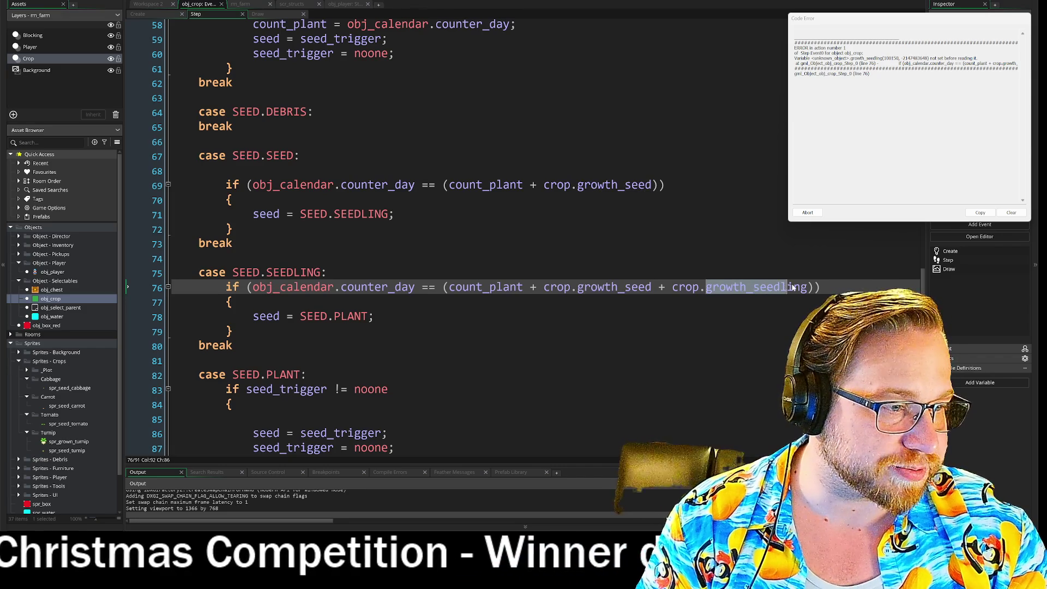
type("STA")
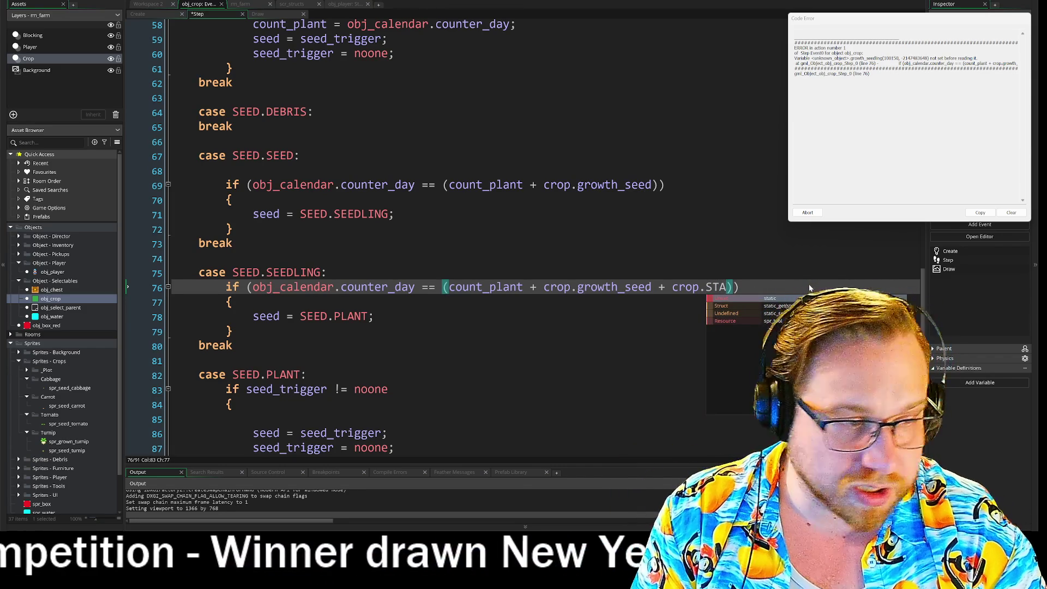
key("BackSpace")
key("BackSpace")
key("BackSpace")
type("stage")
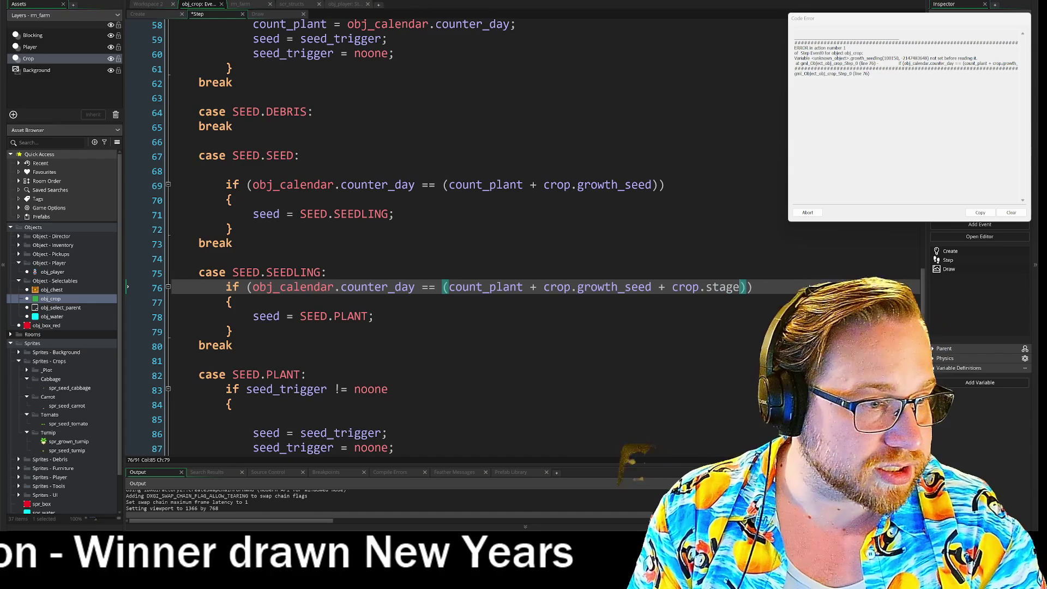
type("_1")
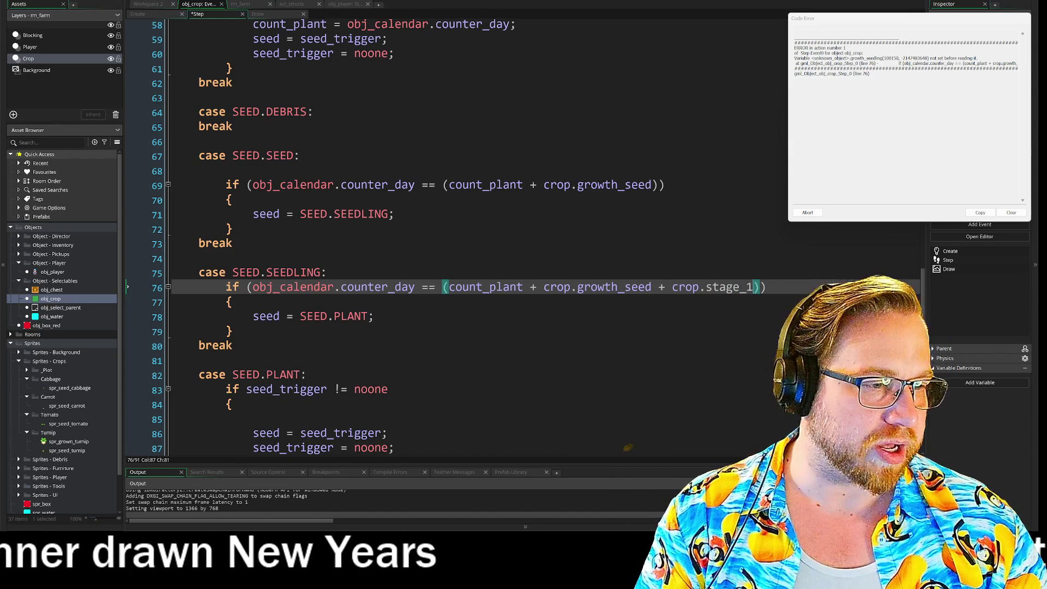
key("Down")
key("Down")
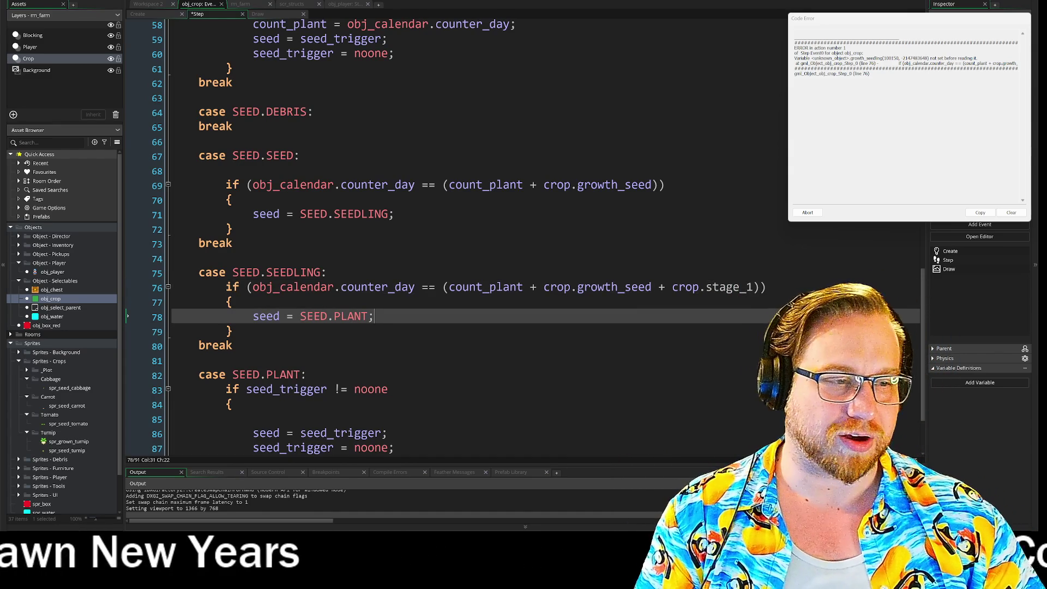
left_click(326, 273)
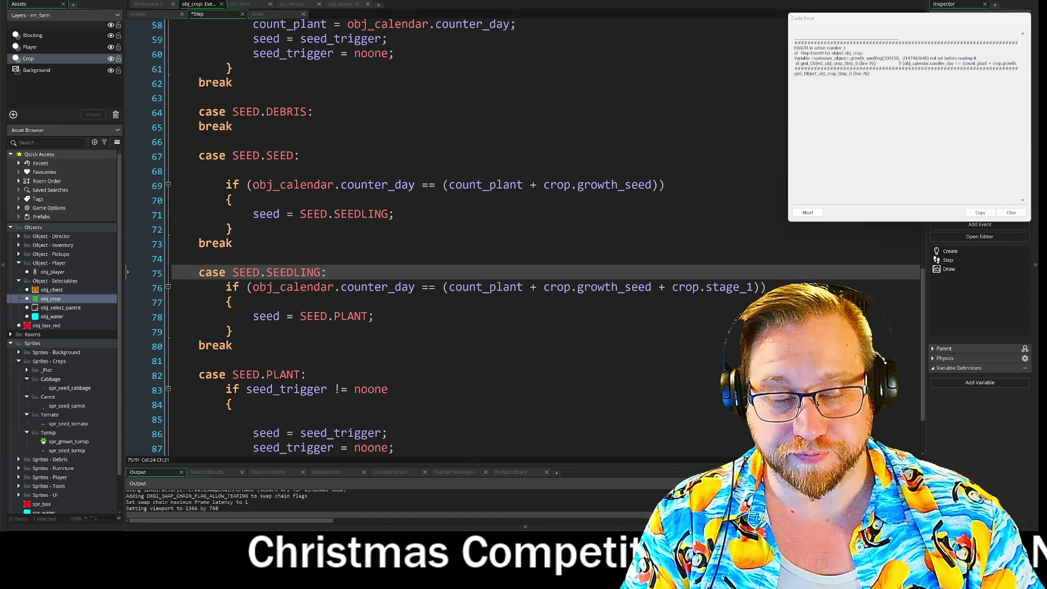
left_click(808, 213)
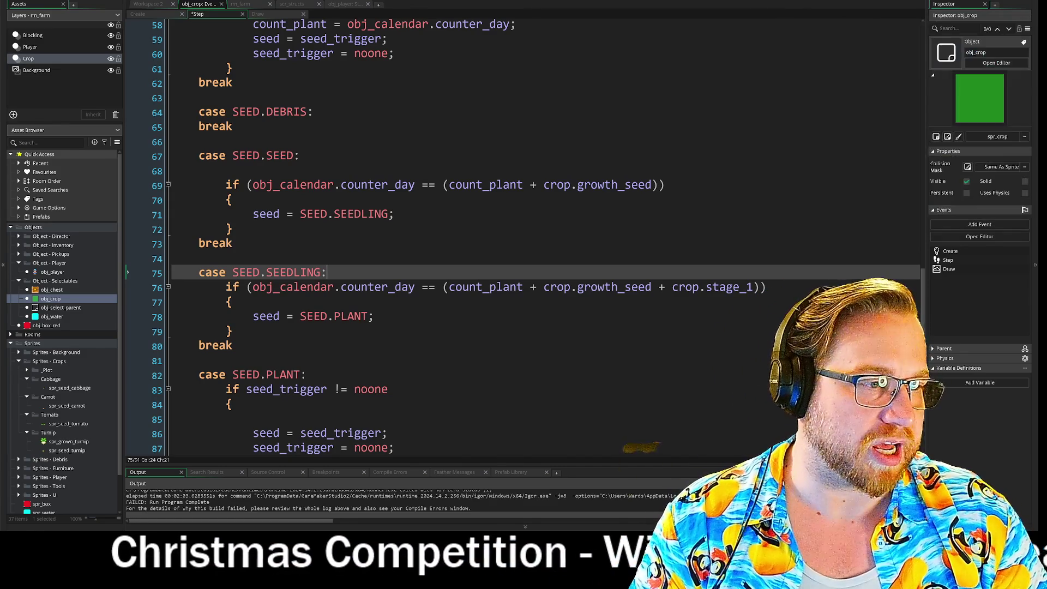
Run the game again and walk the farmer to the chest to collect seed bags
key("F5")
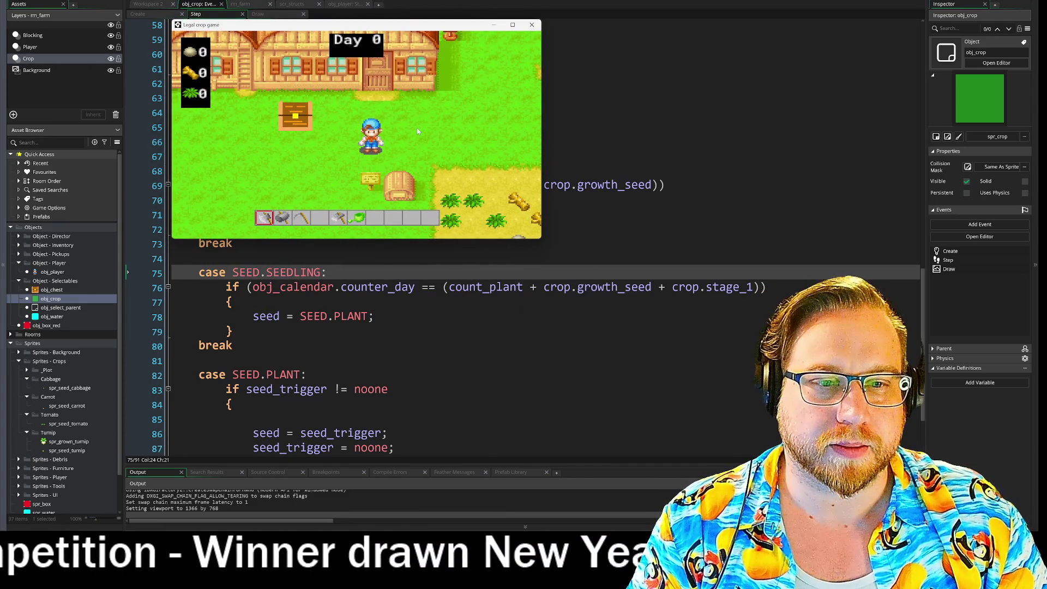
key("Left")
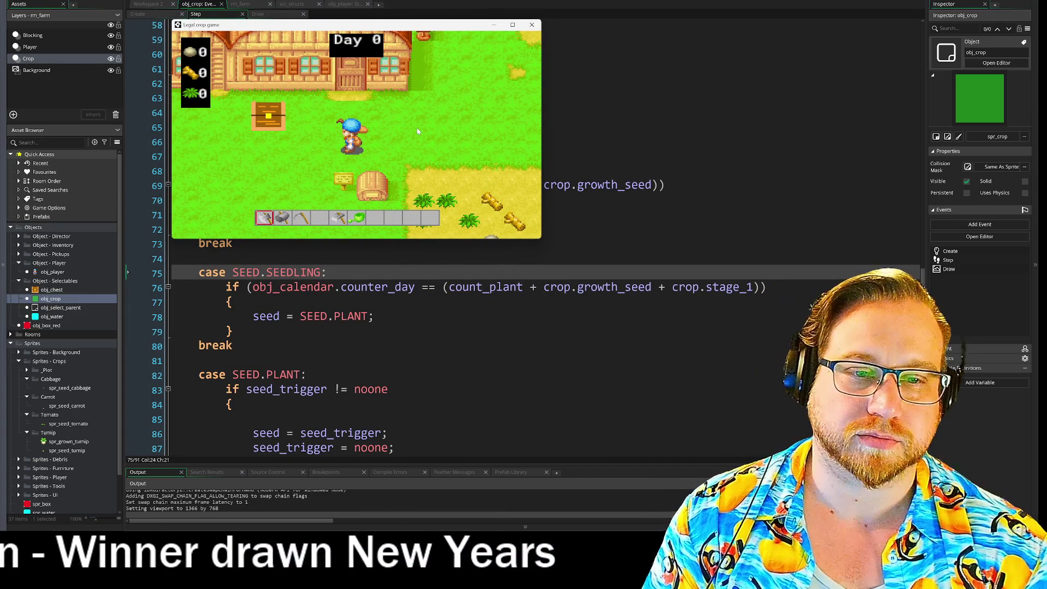
scroll(417, 131, "down", 4)
key("Right")
key("Down")
key("Down")
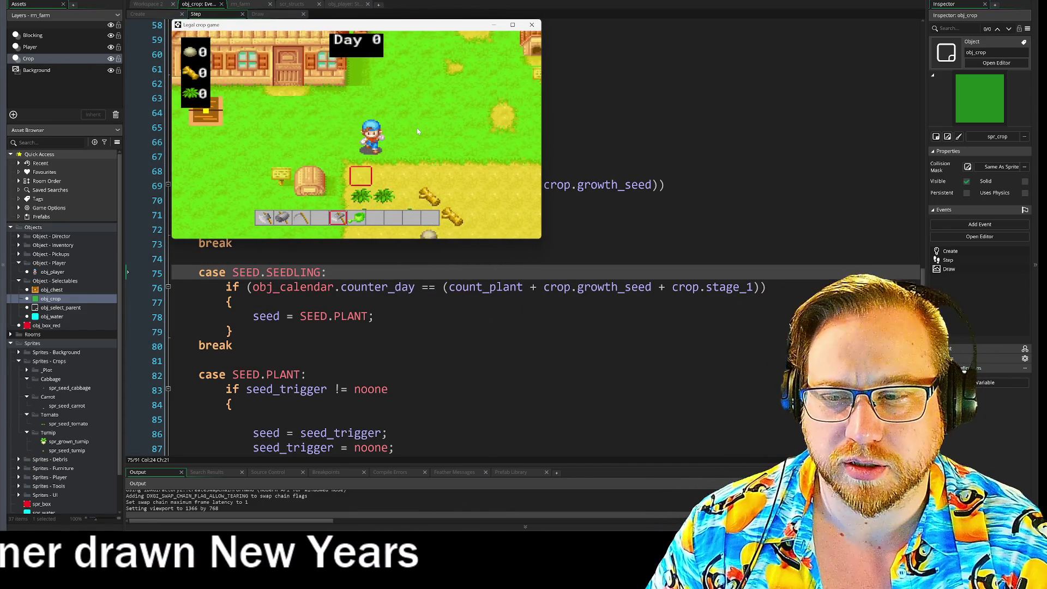
key("Right")
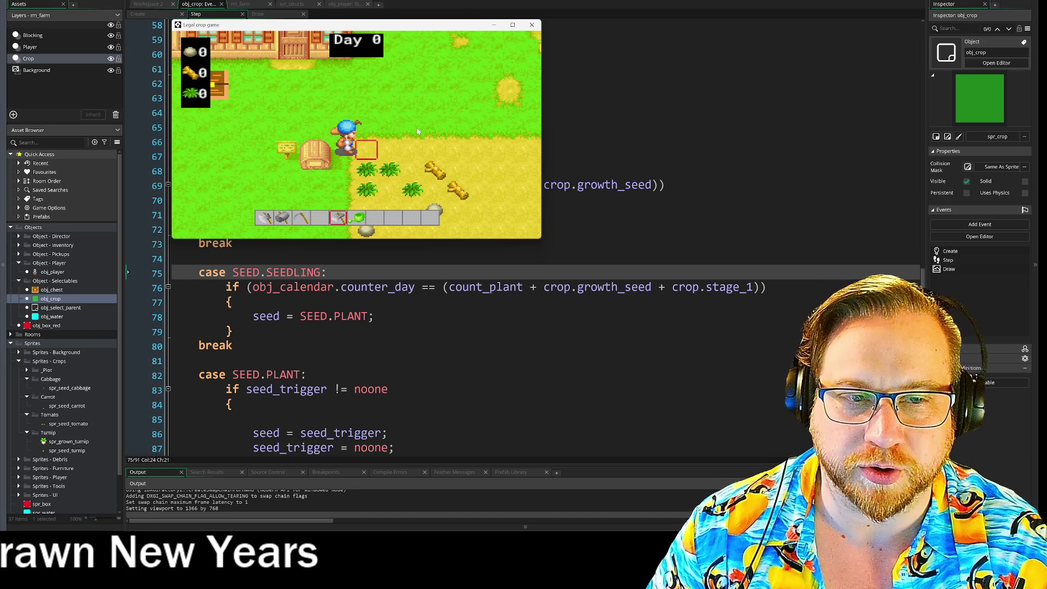
key("Right")
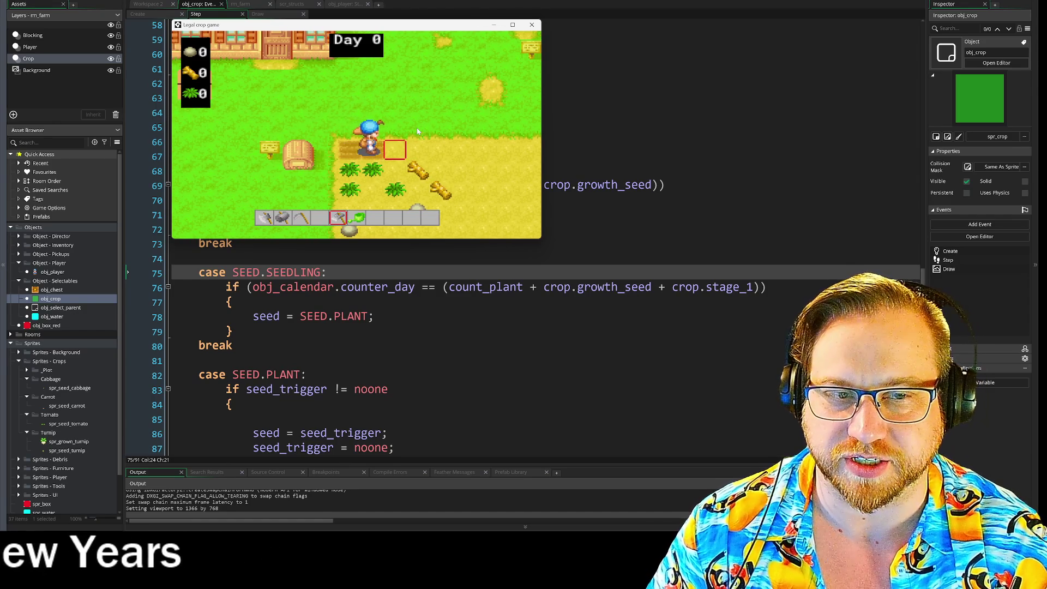
key("Up")
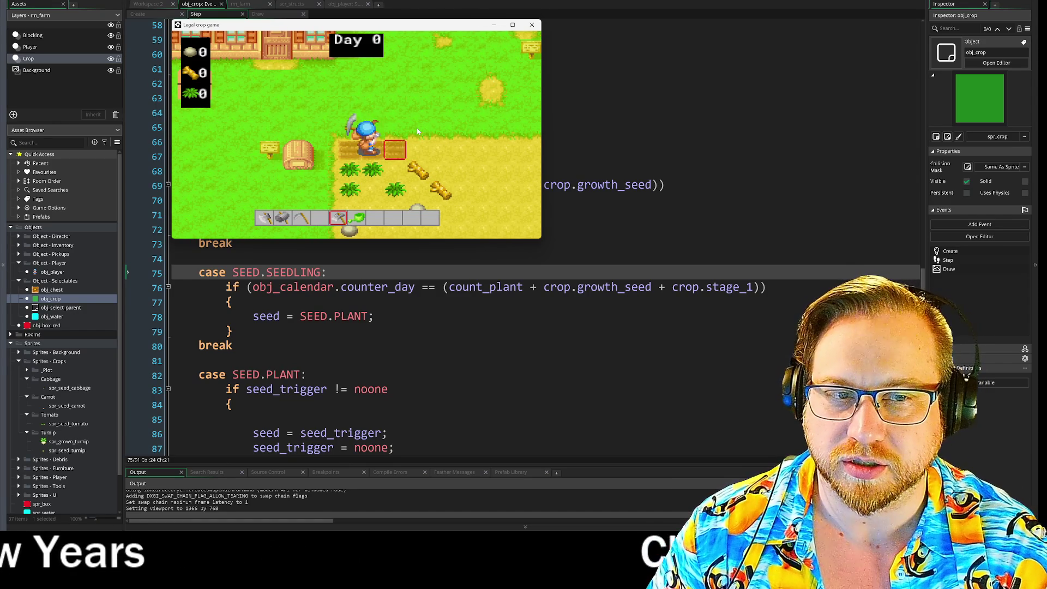
key("Left")
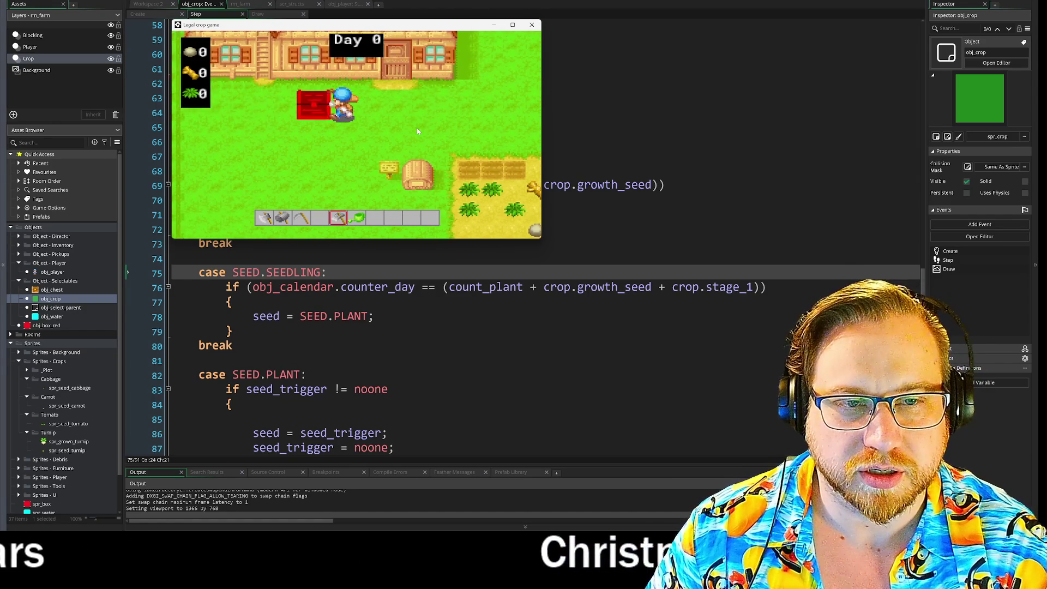
key("Up")
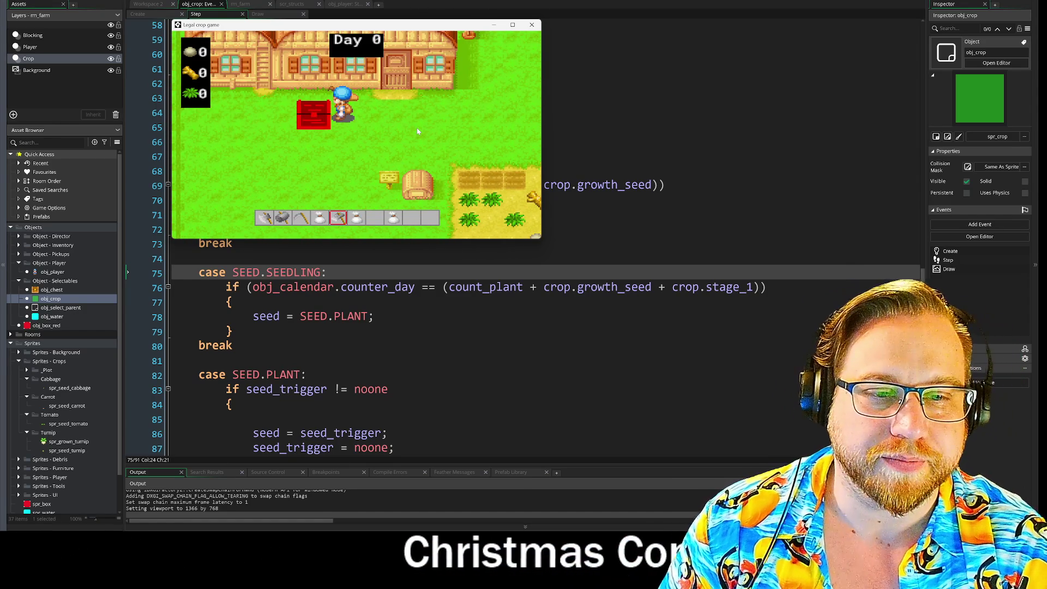
Select the seed bag, plant seeds along the field plots, and walk off to end the day
scroll(417, 128, "up", 1)
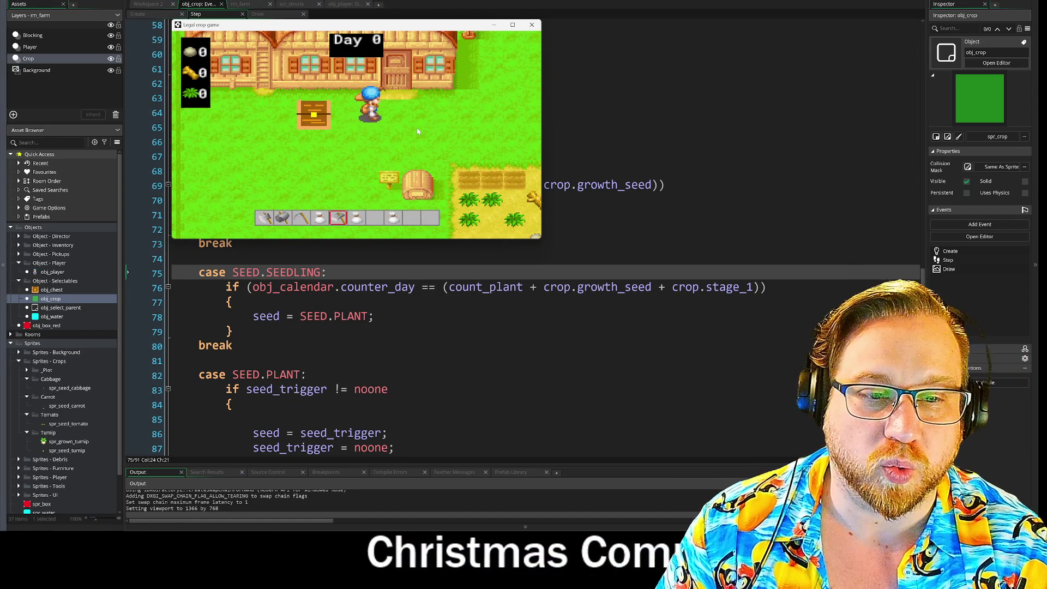
key("Right")
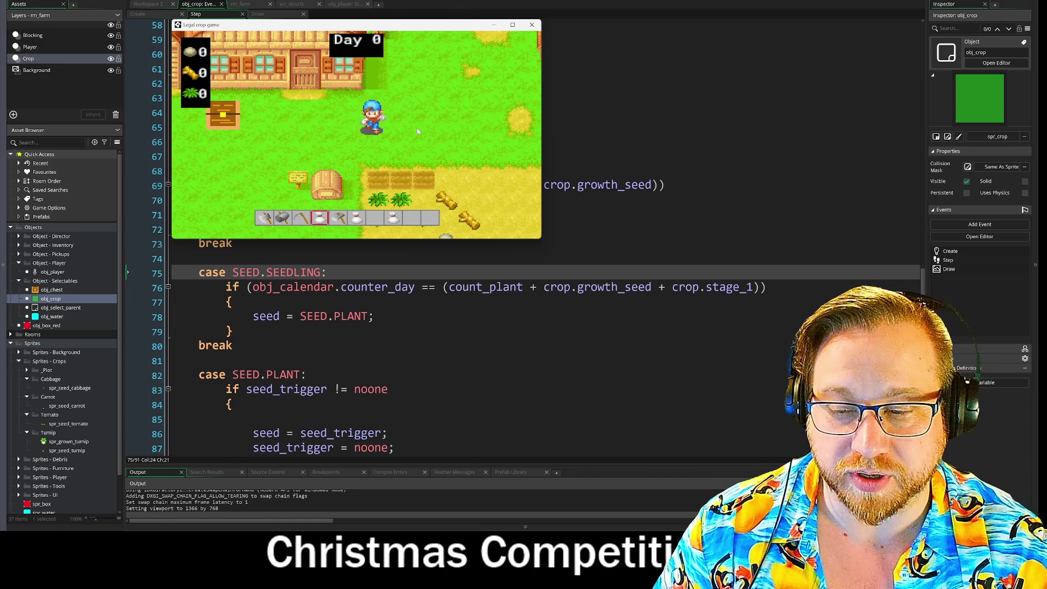
key("Down")
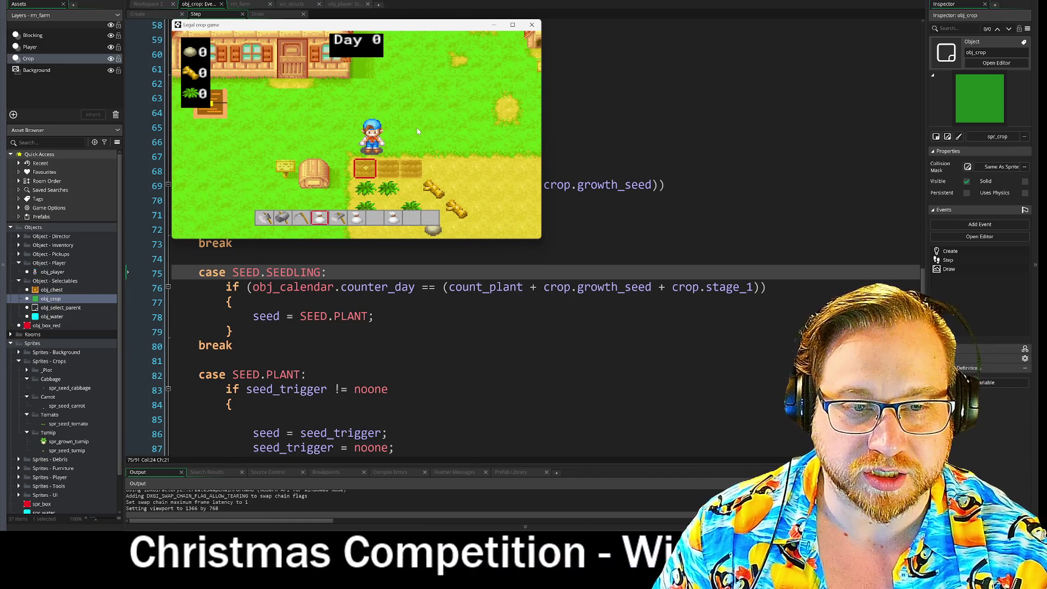
scroll(417, 128, "down", 2)
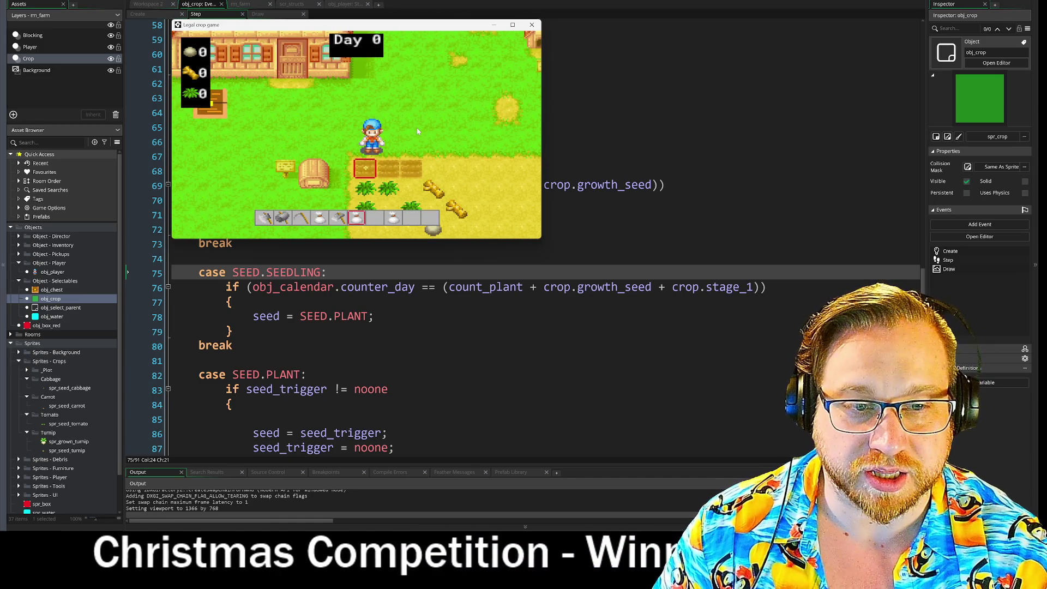
key("Right")
key("Up")
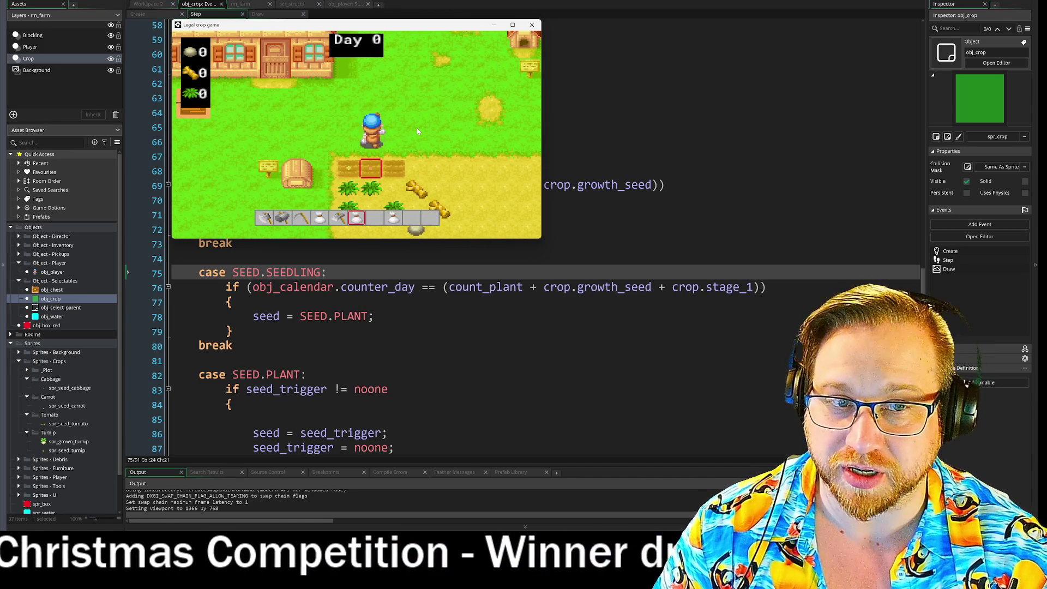
key("Right")
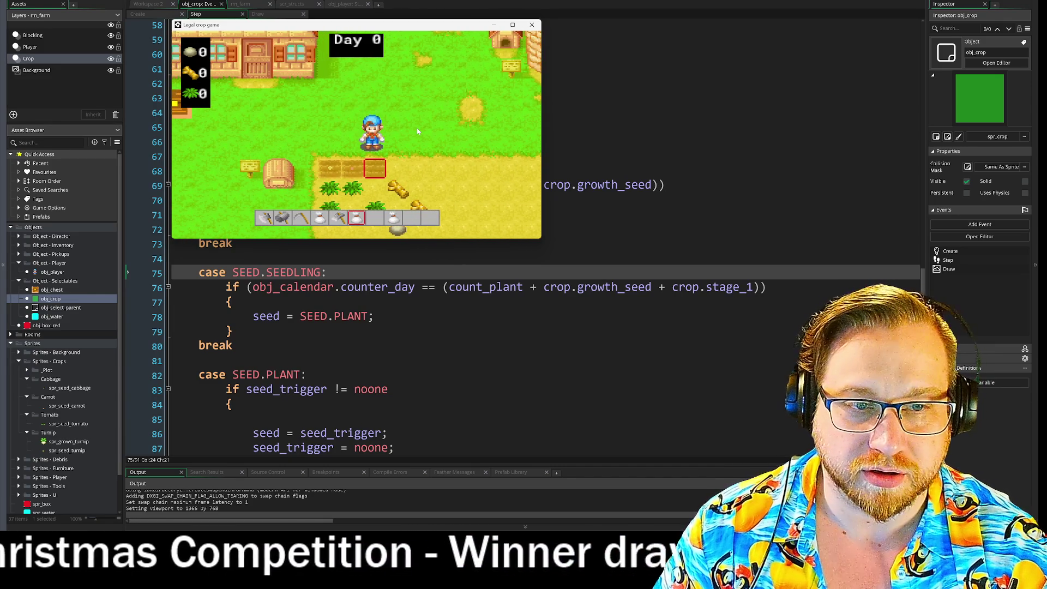
key("Down")
scroll(417, 127, "down", 2)
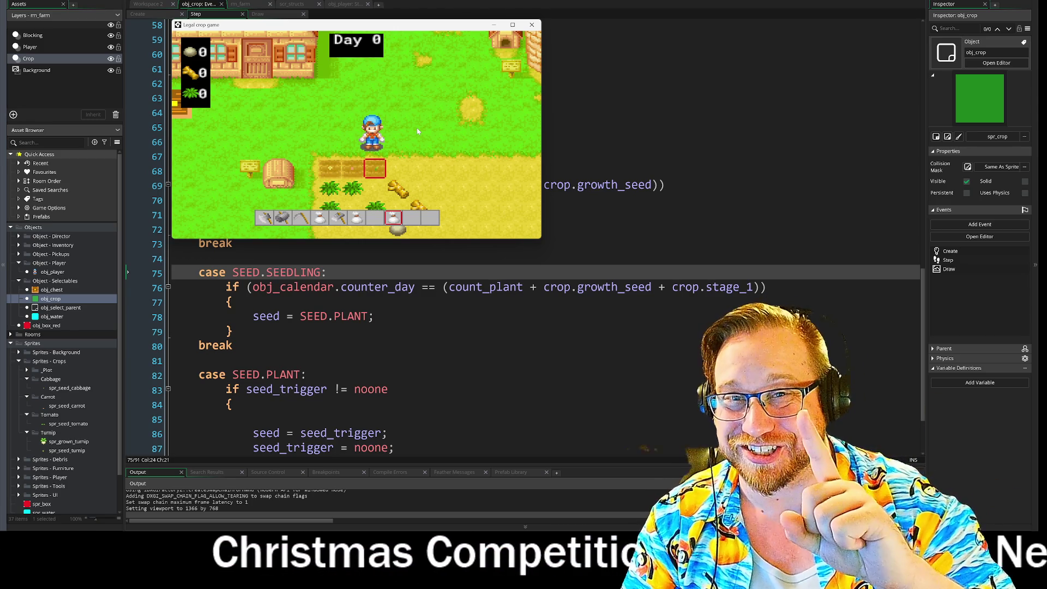
key("Up")
key("Left")
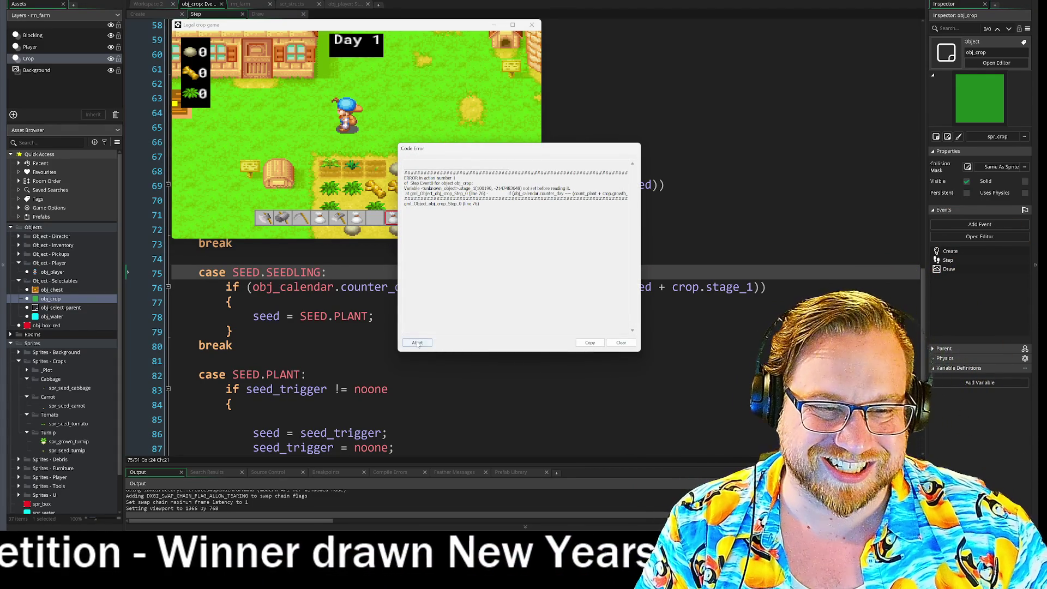
Drag the stage_1 error report to the top-right and bring obj_crop's Step code forward
mouse_move(448, 151)
left_mouse_down()
mouse_move(810, 56)
mouse_move(797, 30)
mouse_move(732, 19)
left_mouse_up()
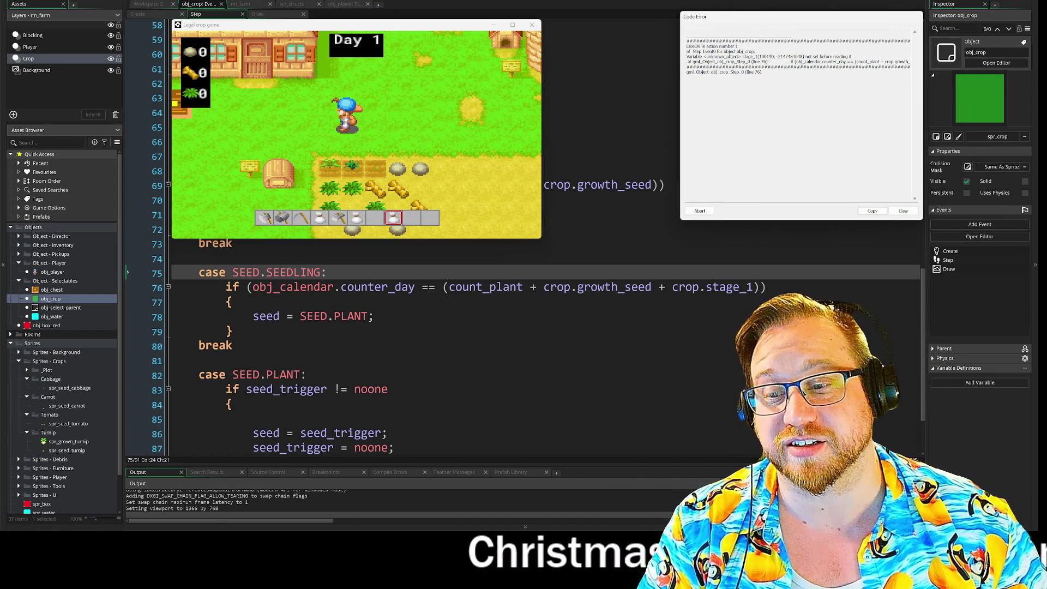
left_click(374, 316)
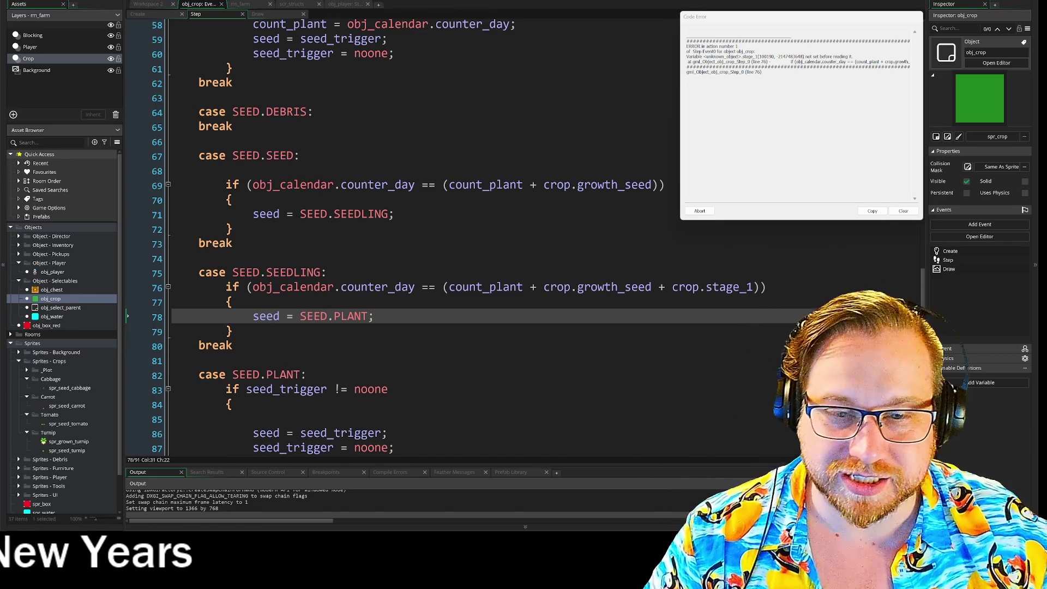
Look up the growth_stage_1 field name on line 119 of scr_structs
left_click(175, 287)
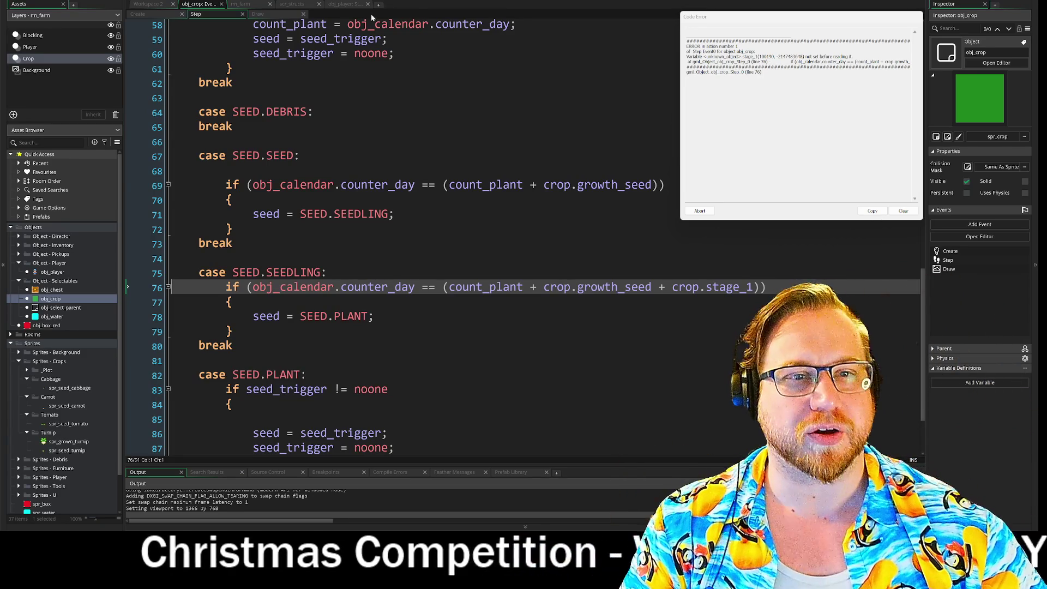
left_click(346, 4)
left_click(301, 4)
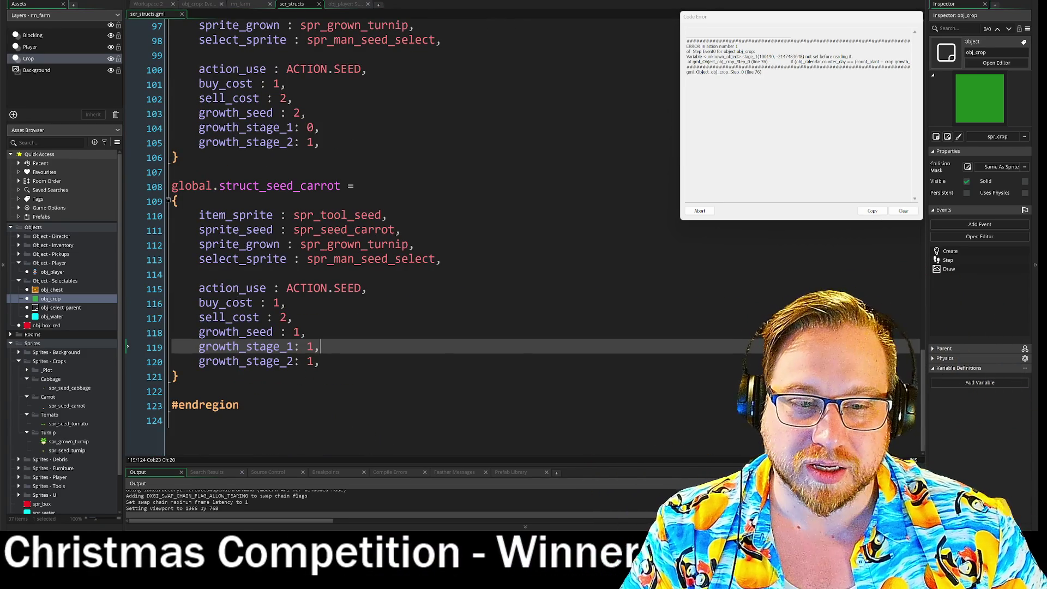
left_click_drag(198, 347, 293, 352)
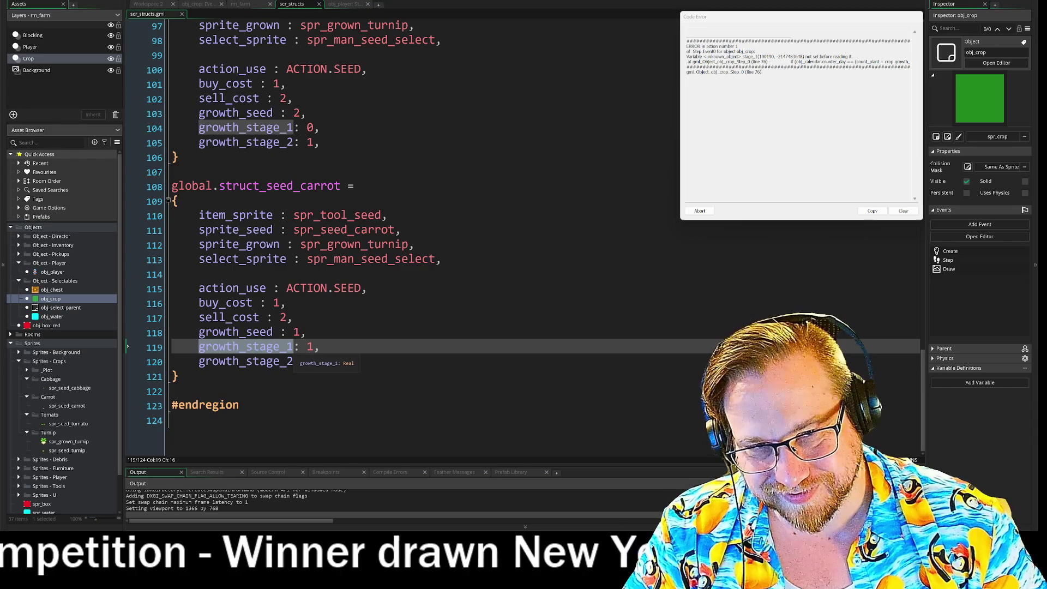
Replace stage_1 with growth_stage_1 on obj_crop Step line 76 and relaunch the game
left_click(199, 5)
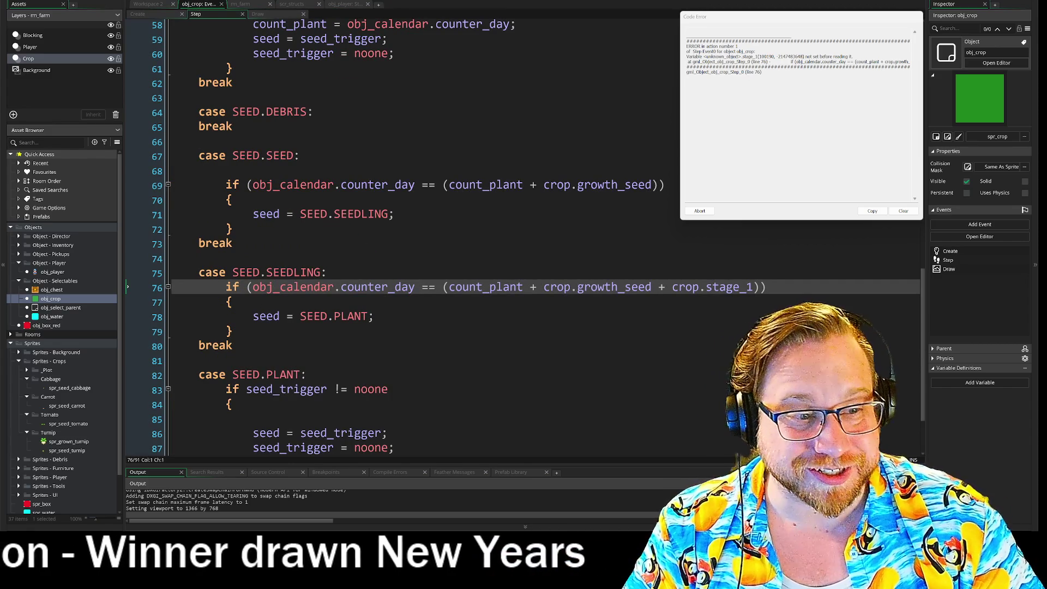
left_click_drag(711, 288, 751, 292)
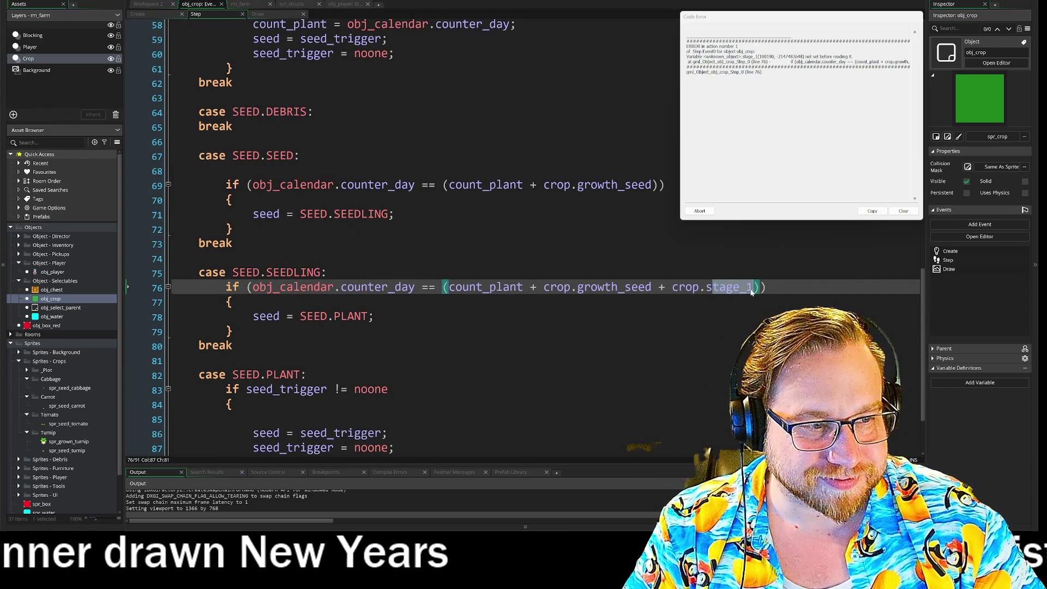
key("BackSpace")
key("BackSpace")
type("growth_stage_1")
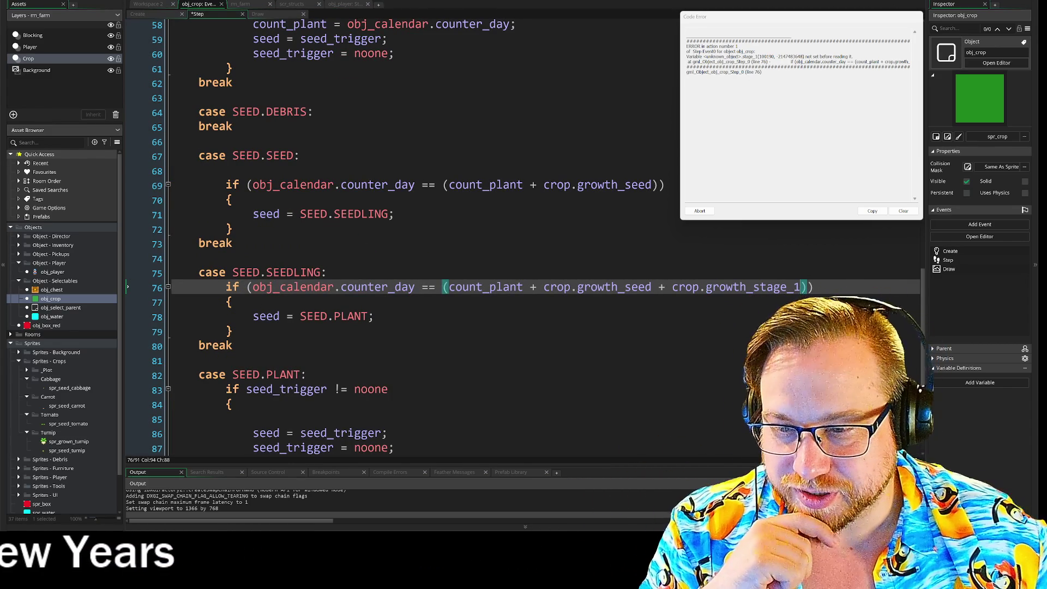
key("Insert")
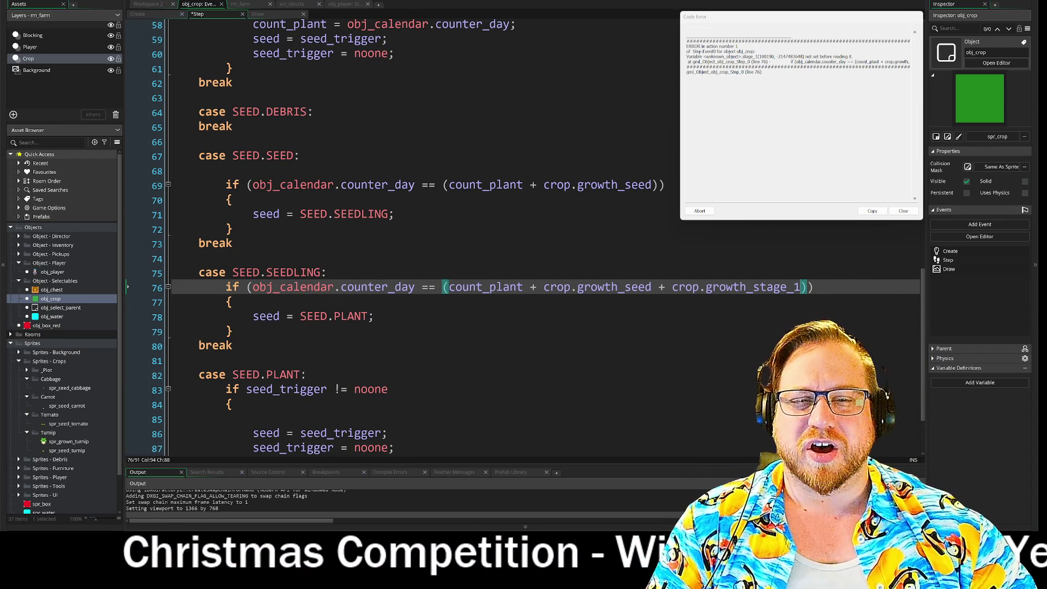
key("Down")
key("Down")
key("Down")
key("Up")
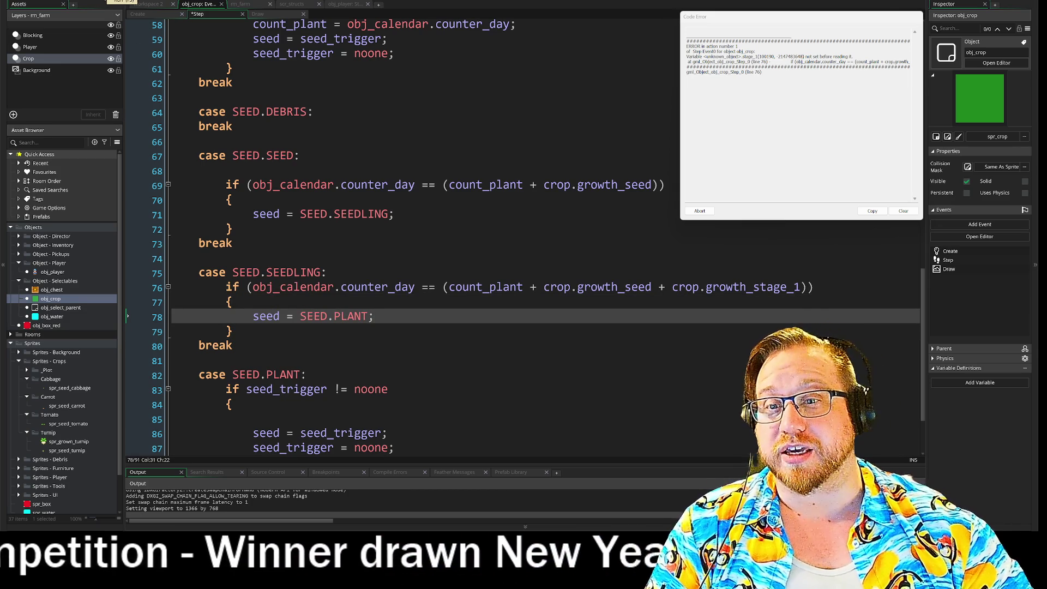
key("F5")
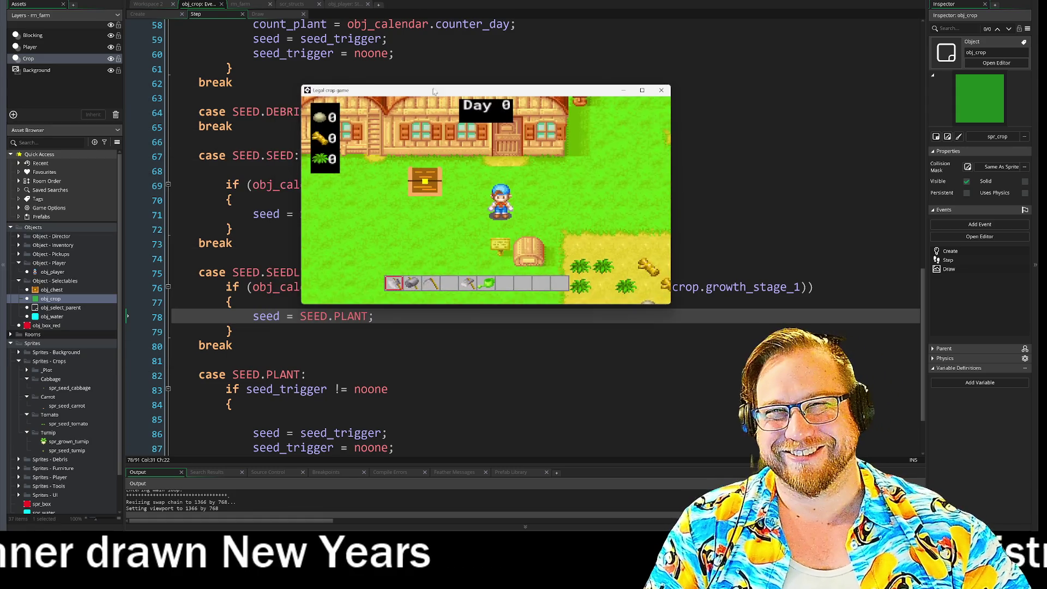
Walk to the field and till the plot tiles with the hoe
key("Right")
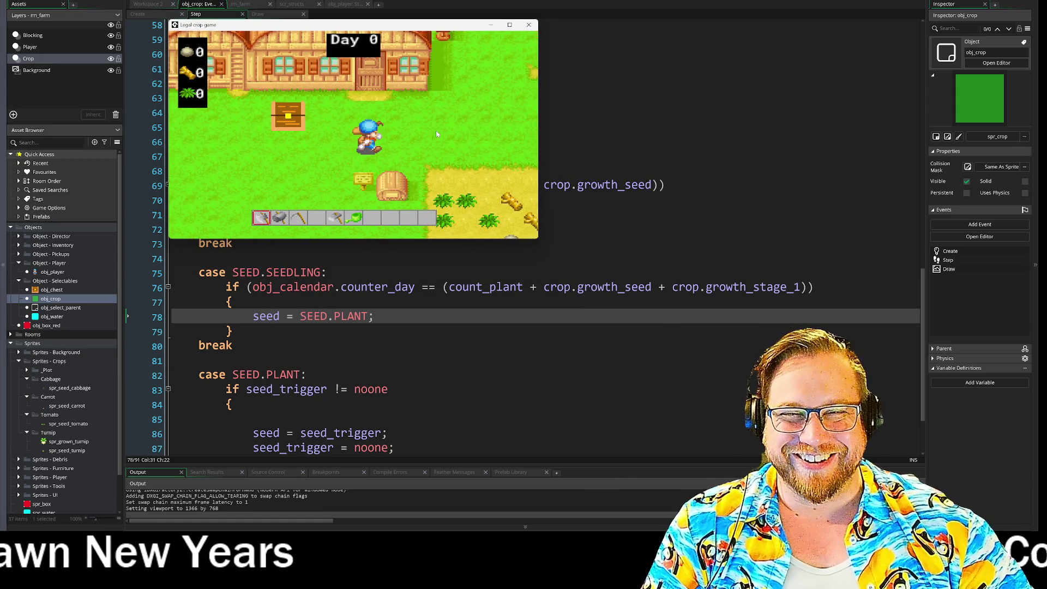
scroll(436, 129, "down", 4)
key("Down")
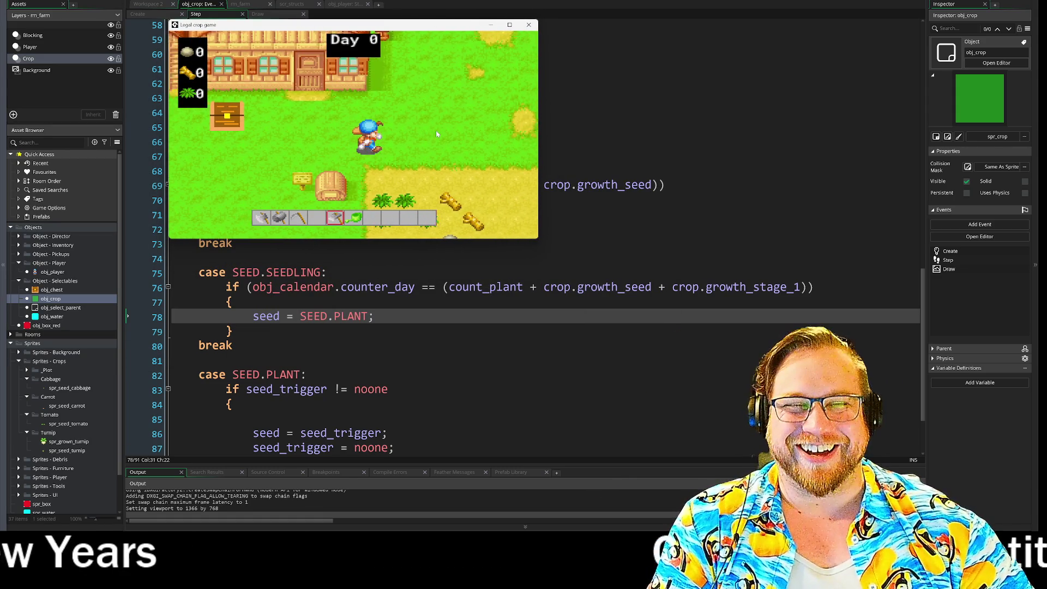
key("space")
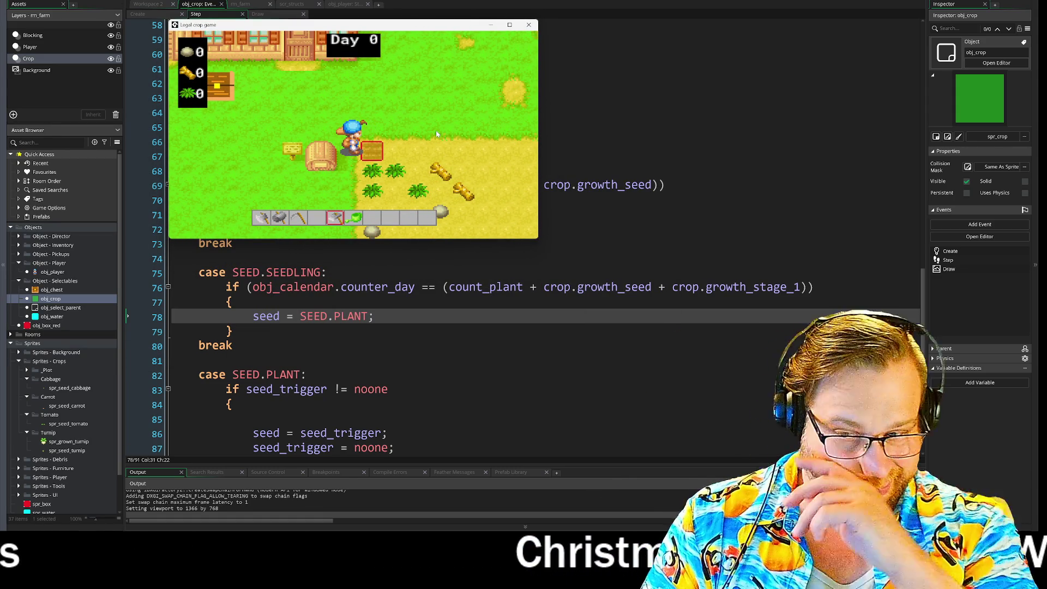
key("Right")
key("space")
key("Right")
key("space")
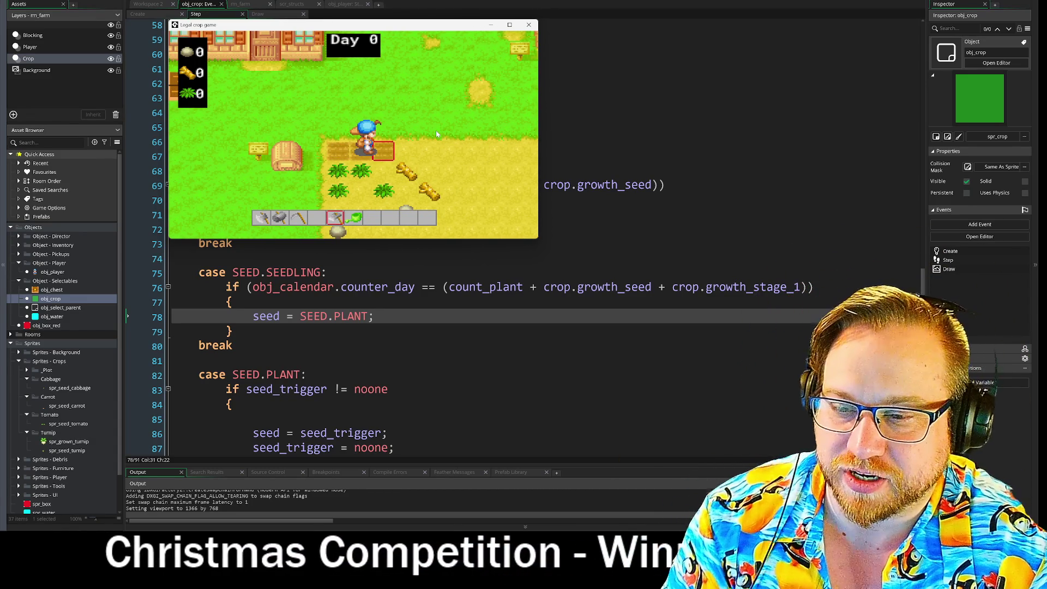
Go back to the chest by the house and take the seed bags
key("Up")
key("Left")
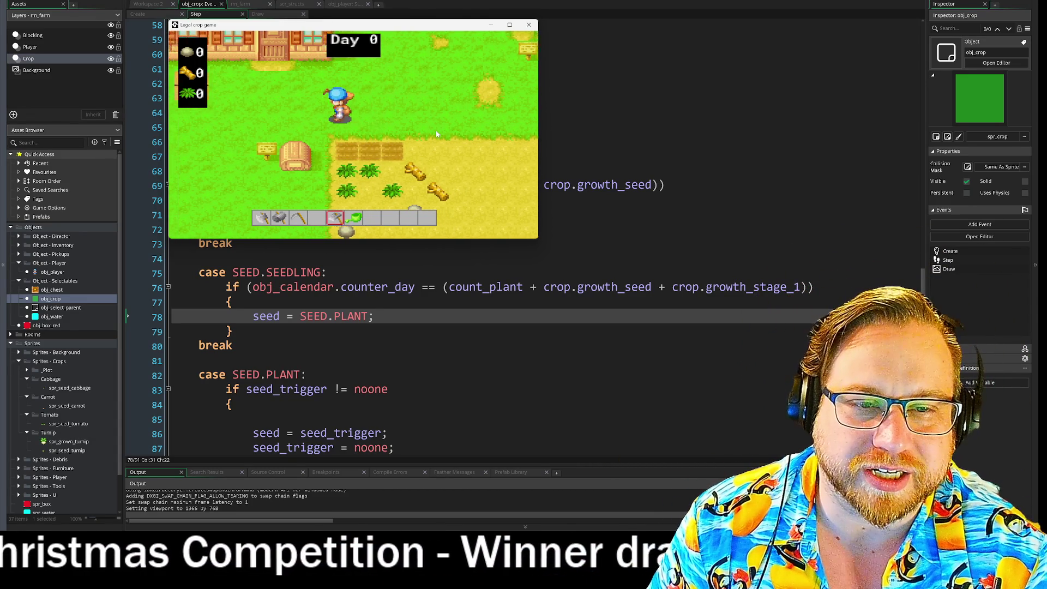
key("Down")
key("space")
Plant seeds in the tilled plot tiles along the field
key("Right")
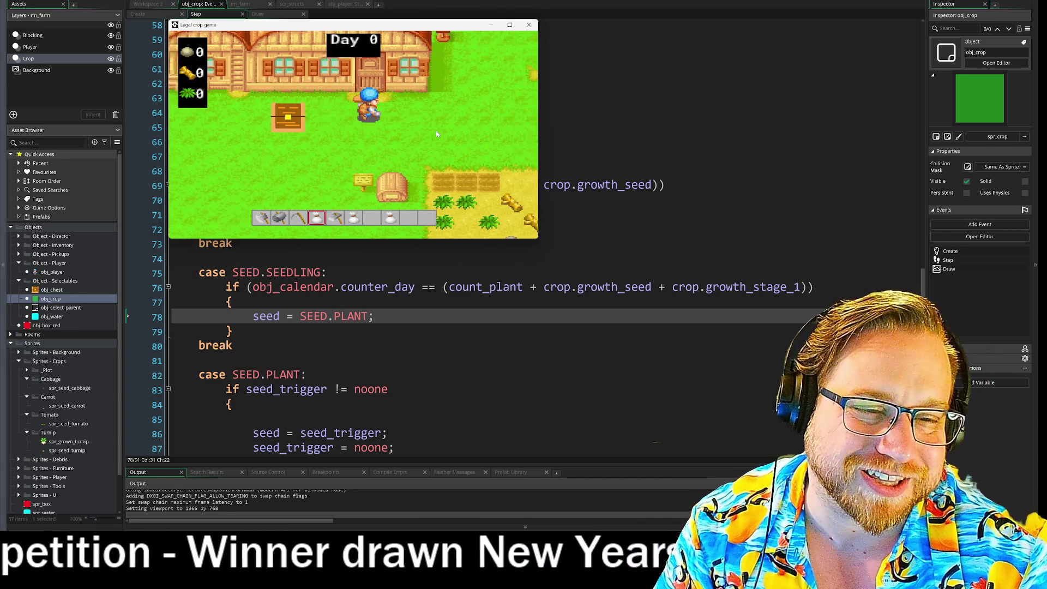
key("Down")
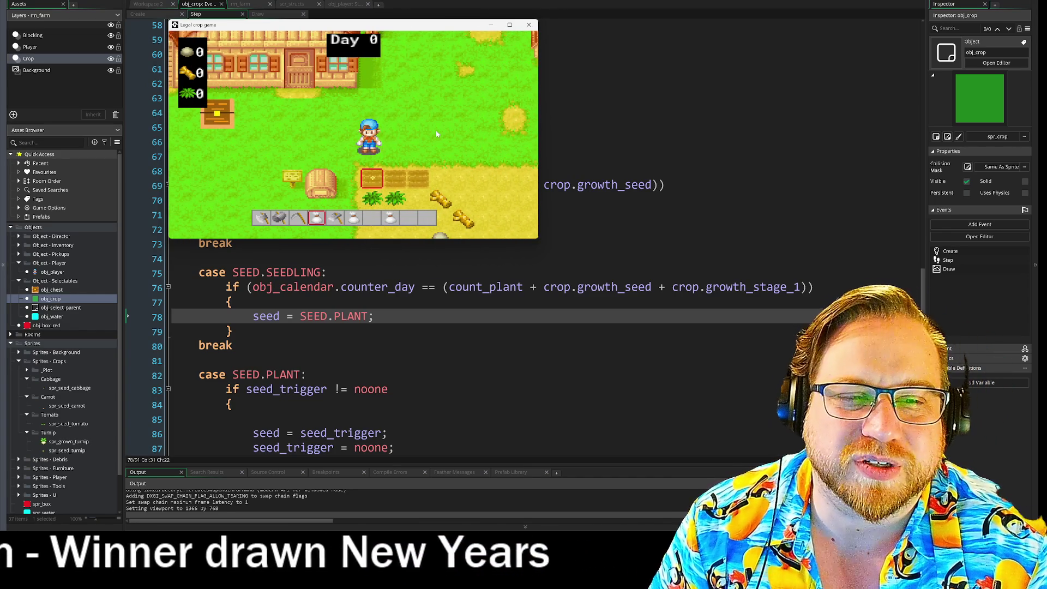
key("Right")
scroll(437, 130, "down", 2)
key("Up")
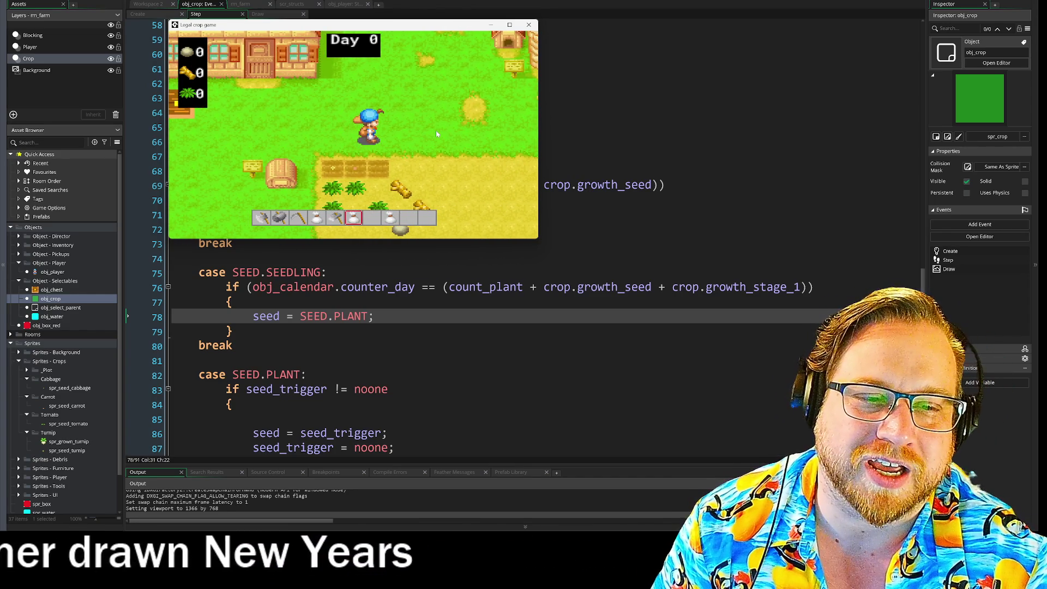
scroll(437, 130, "down", 2)
key("Down")
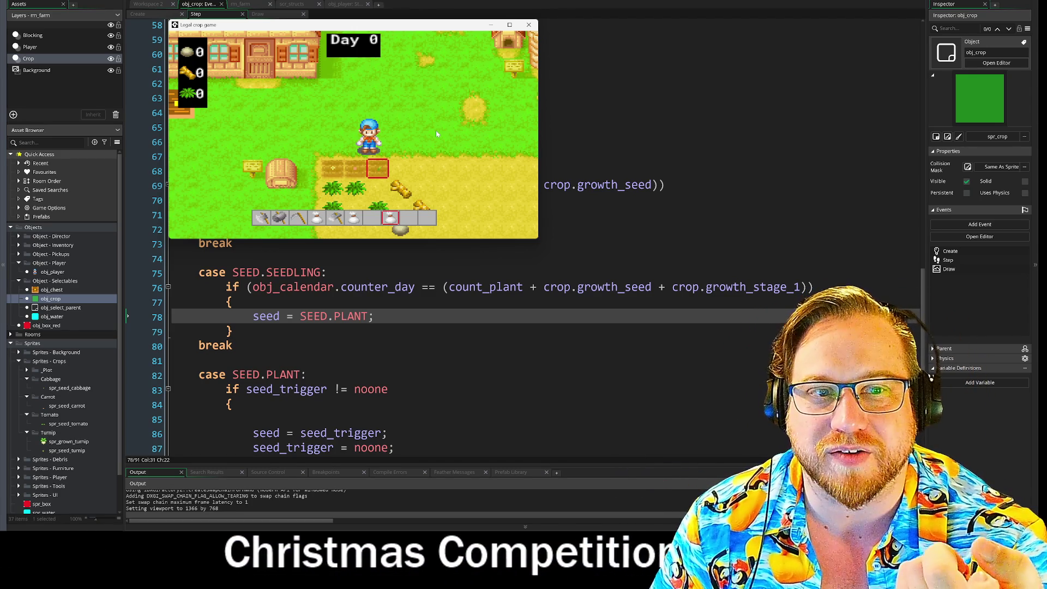
Leave the field and sleep through days until Day 3 with crops sprouting
key("Up")
key("Left")
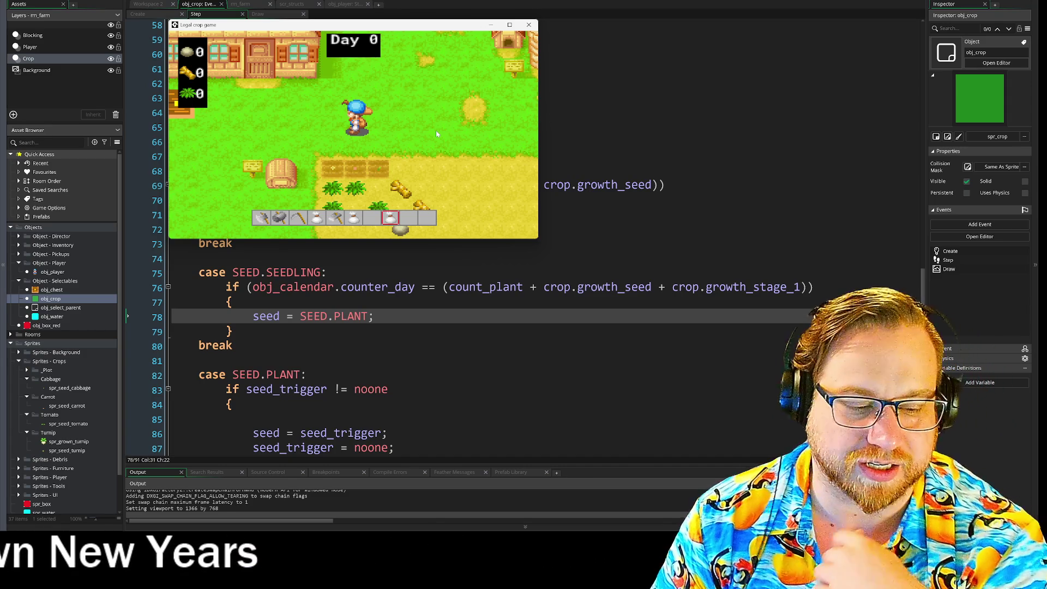
key("space")
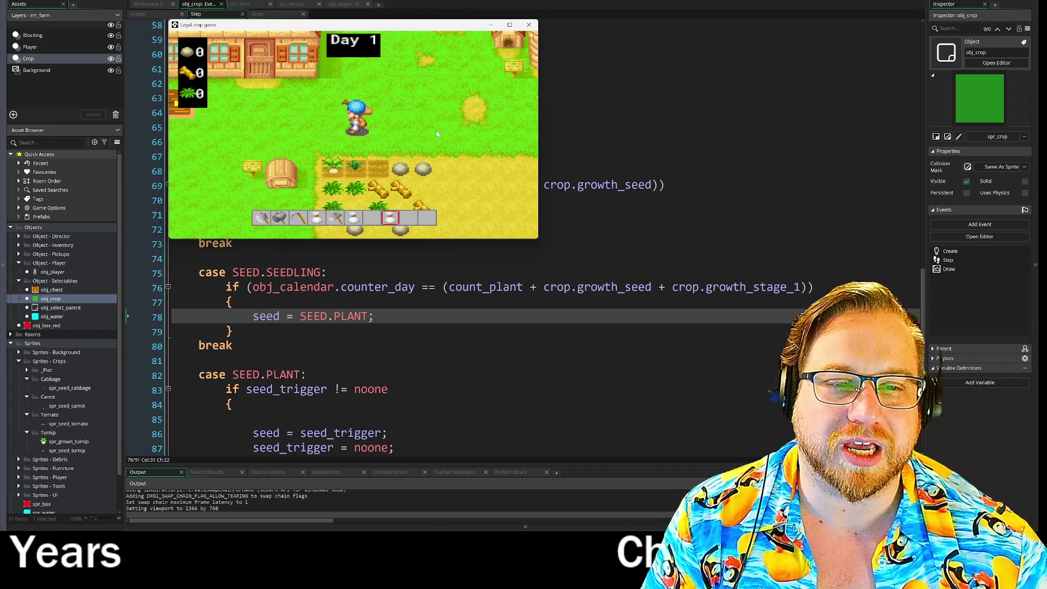
key("space")
key("space")
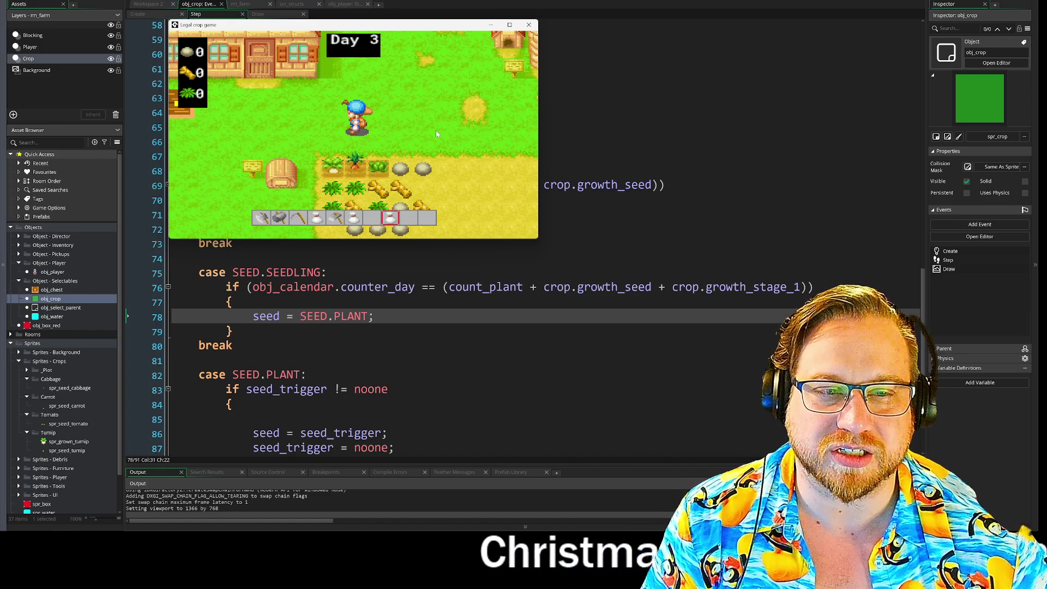
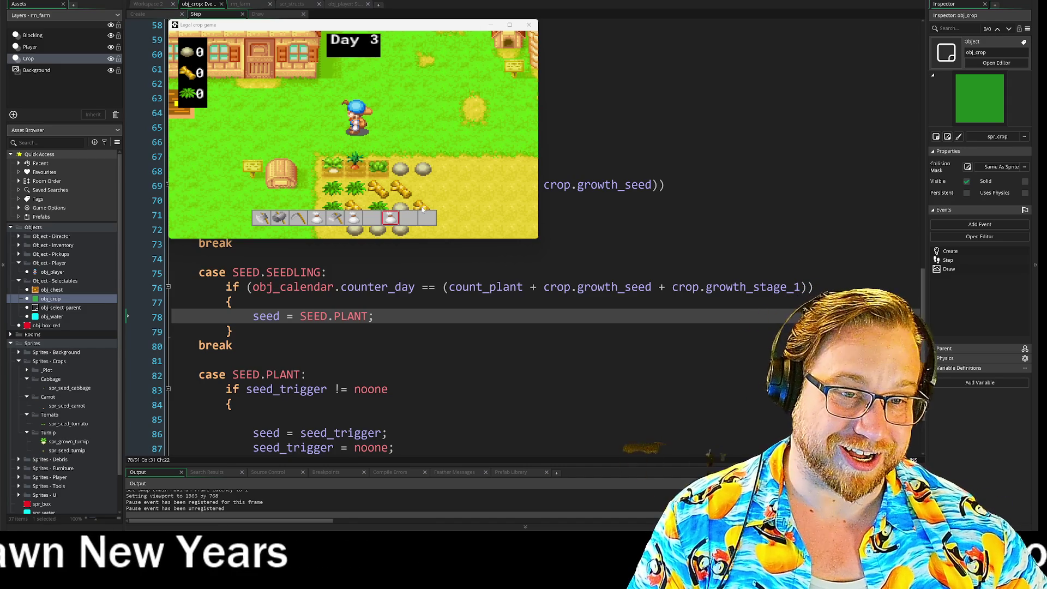
Walk the farmer down onto the crop field and harvest the grown plants
left_click(450, 141)
key("Down")
key("Right")
key("Down")
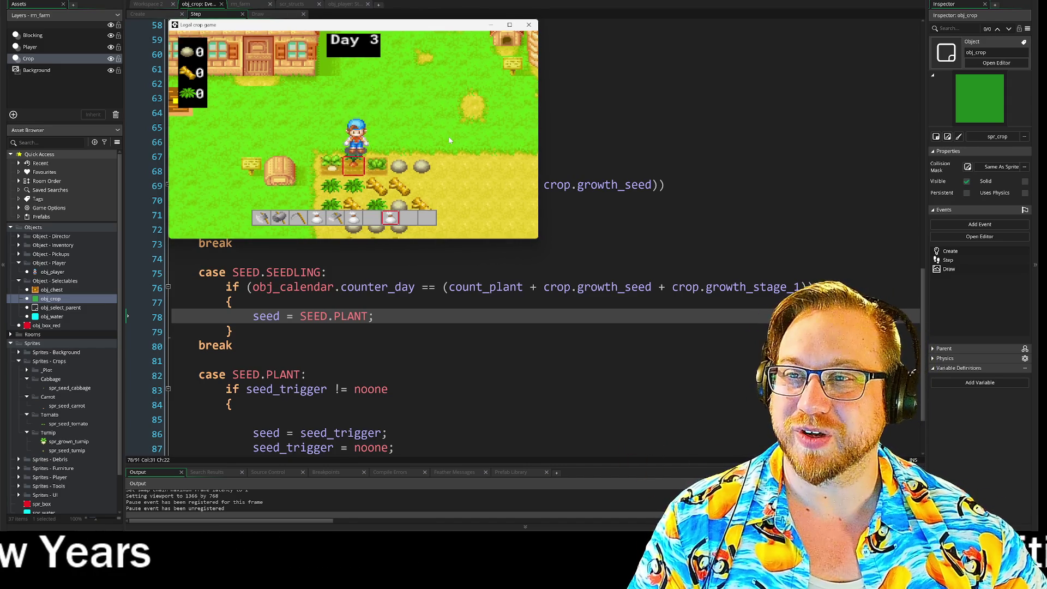
scroll(450, 140, "down", 3)
scroll(450, 141, "down", 1)
key("space")
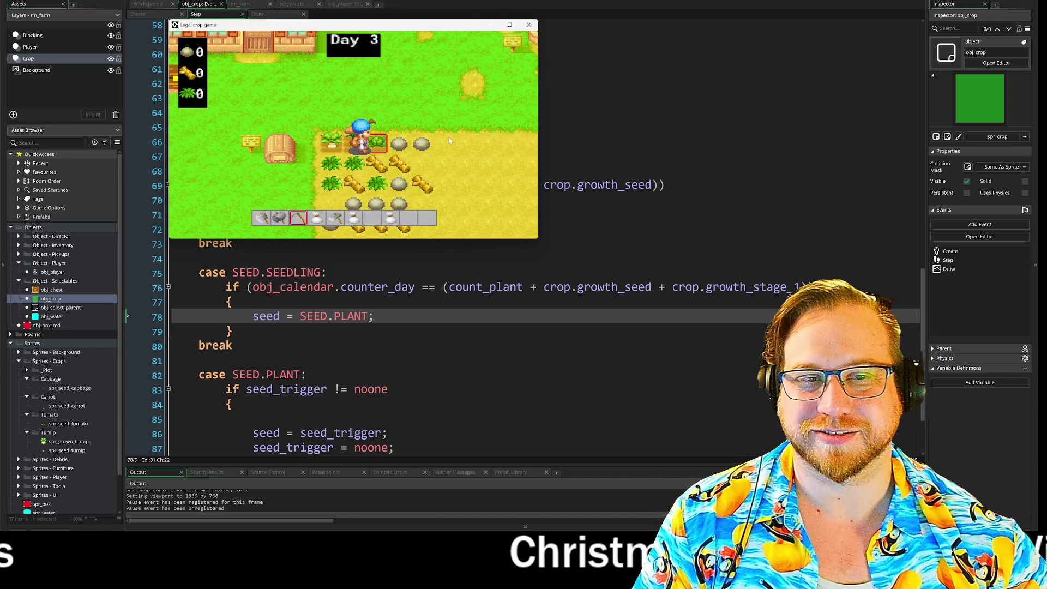
key("Down")
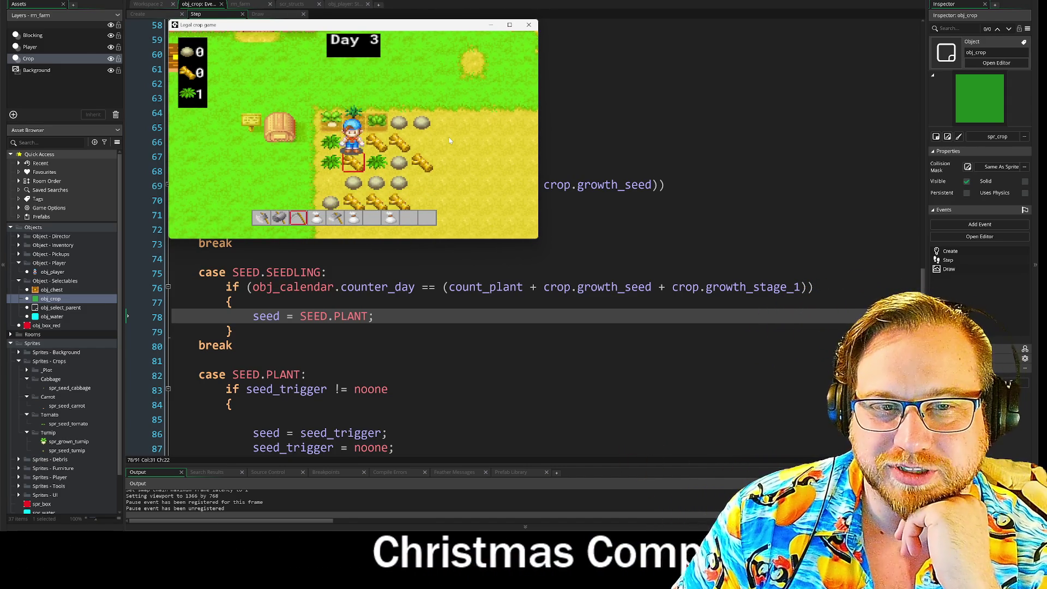
key("space")
key("space")
key("Left")
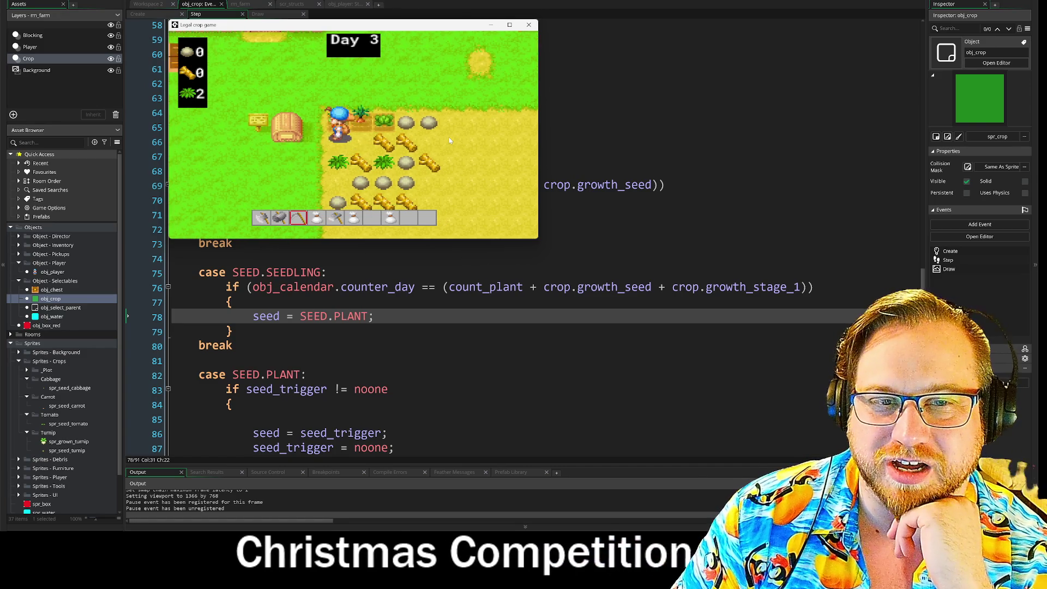
scroll(450, 140, "up", 2)
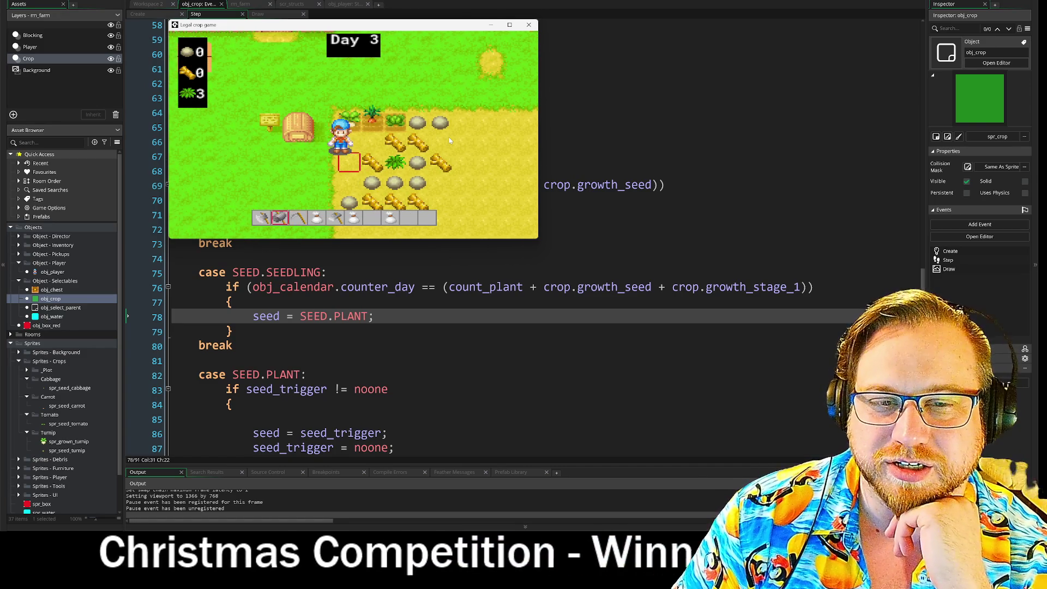
Harvest the wheat along the field with another tool, moving among the crops
key("Right")
key("Right")
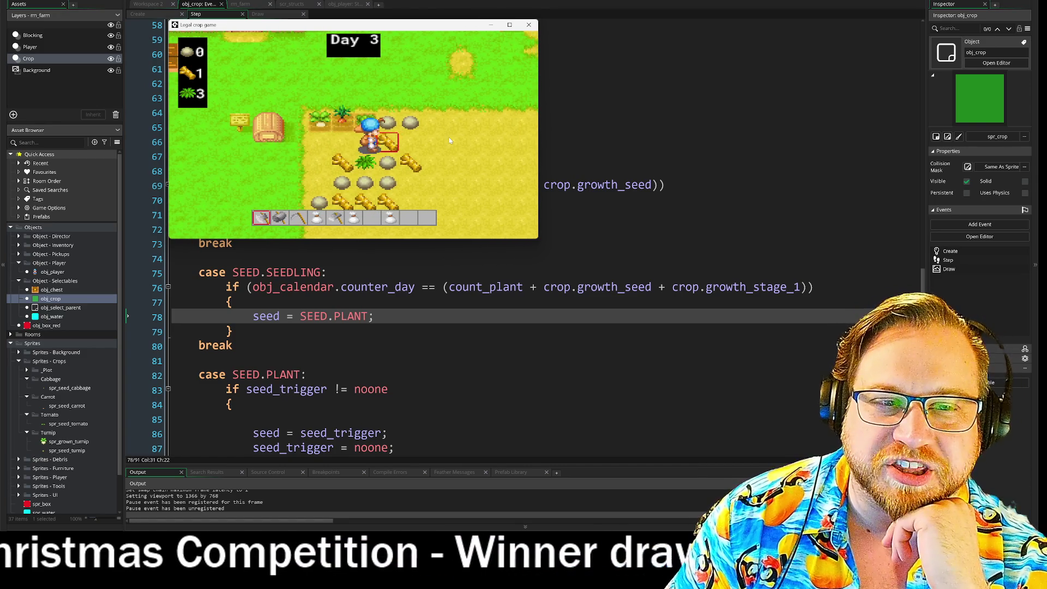
key("Right")
key("space")
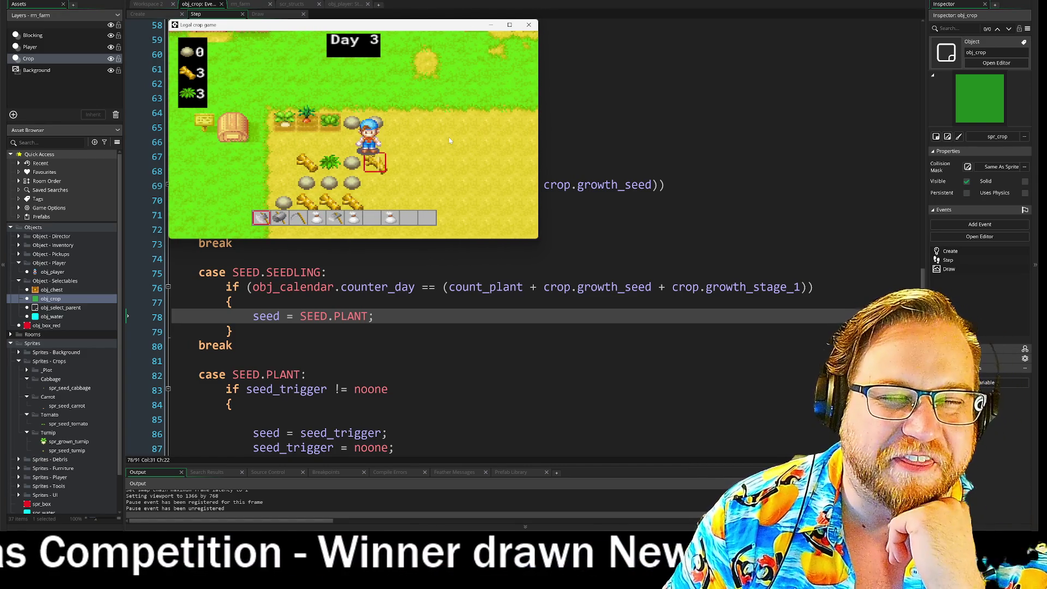
key("Right")
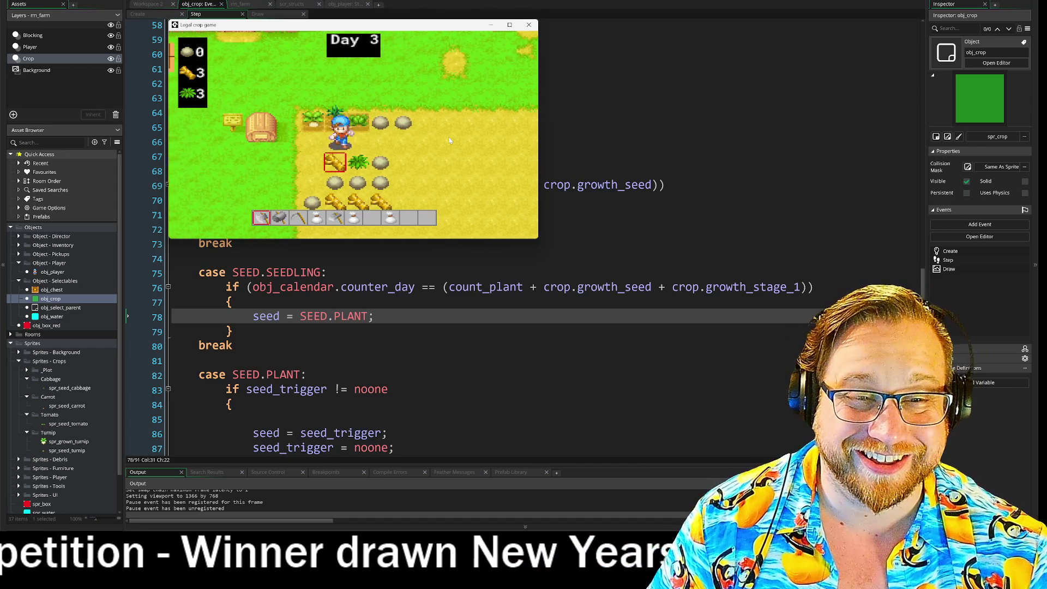
key("Down")
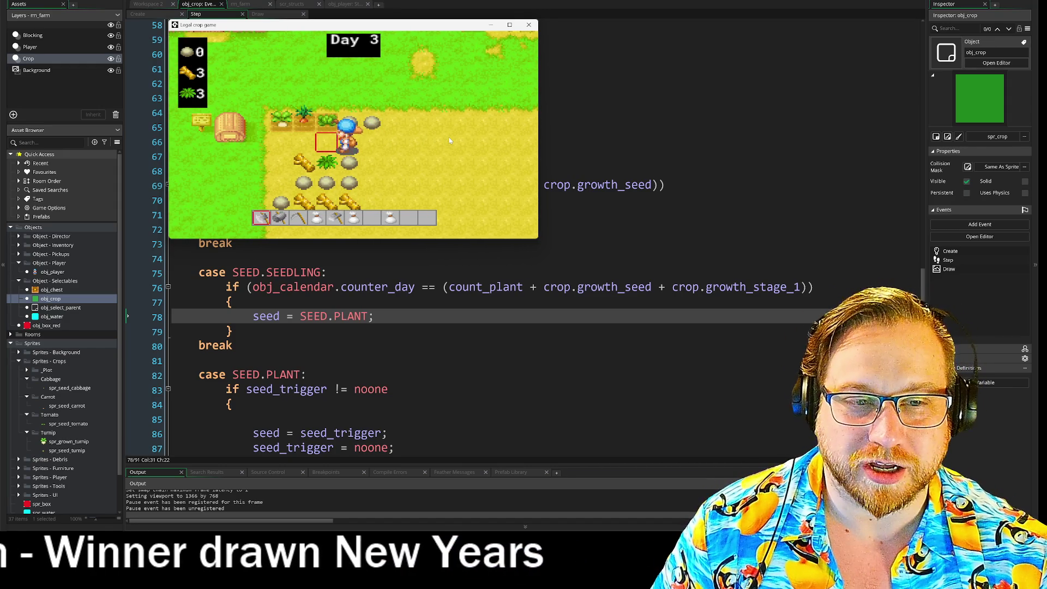
key("Left")
key("Down")
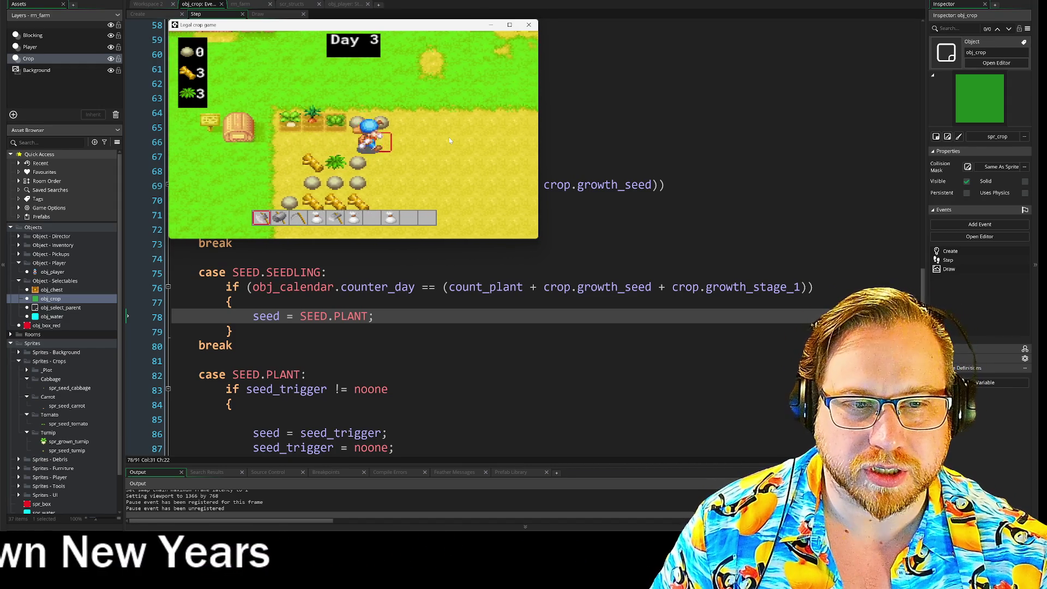
key("Left")
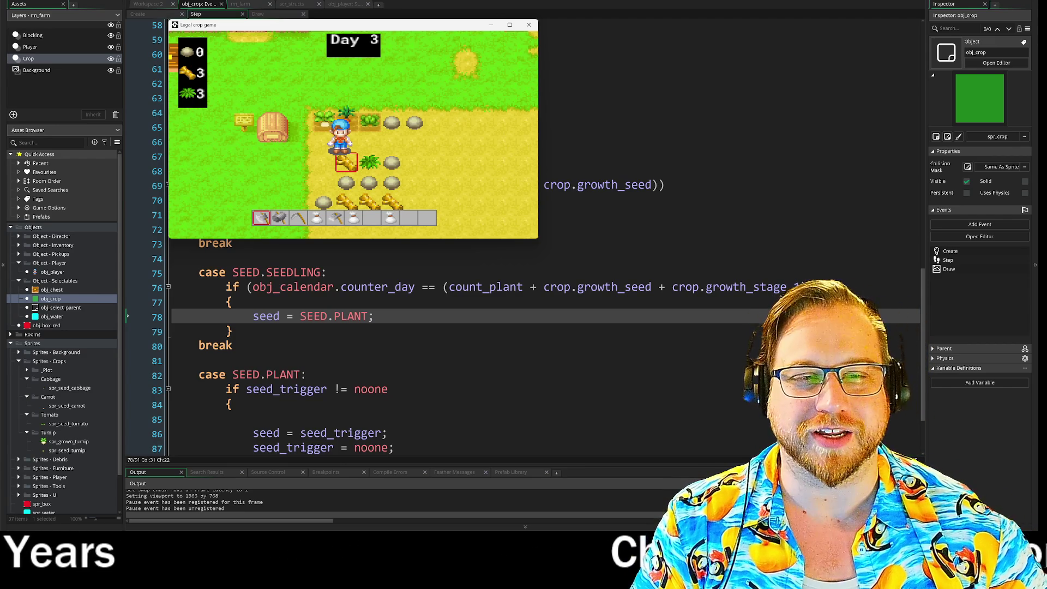
key("Down")
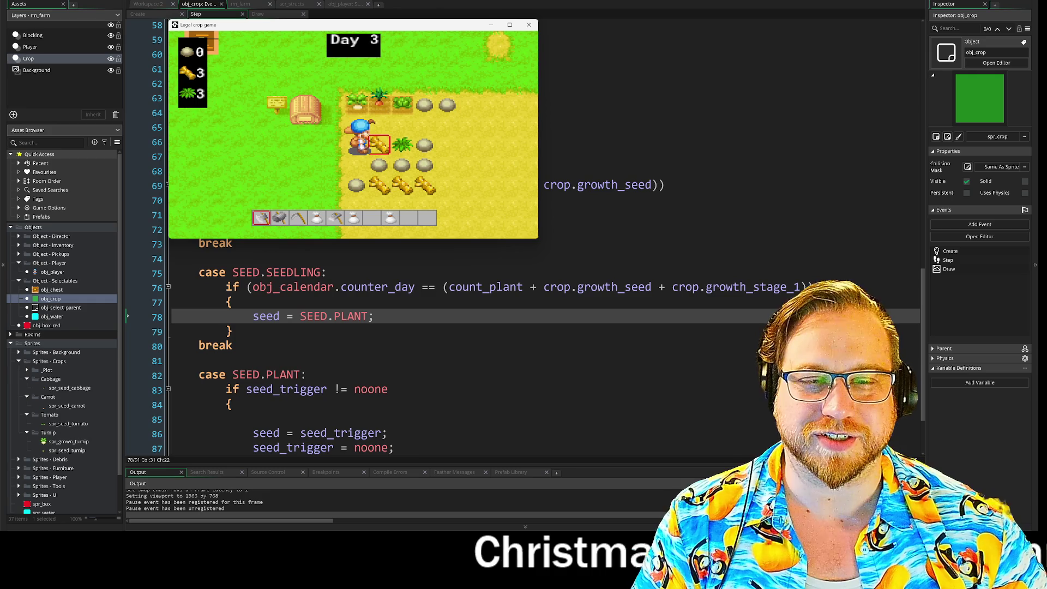
Harvest the next wheat, then switch to tool 3 and harvest the cabbage
key("Right")
key("space")
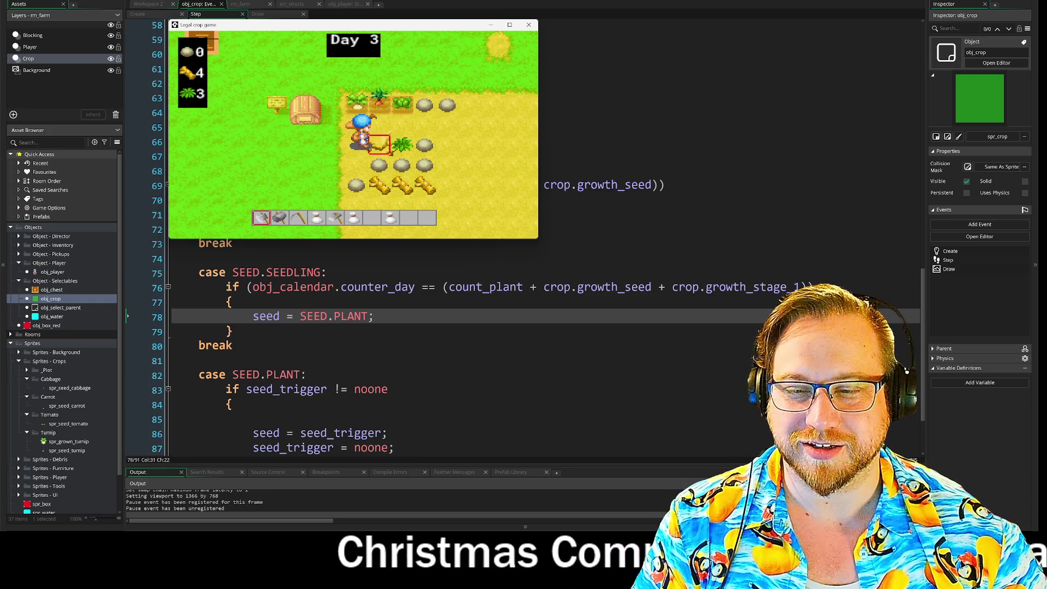
key("Right")
key("3")
key("space")
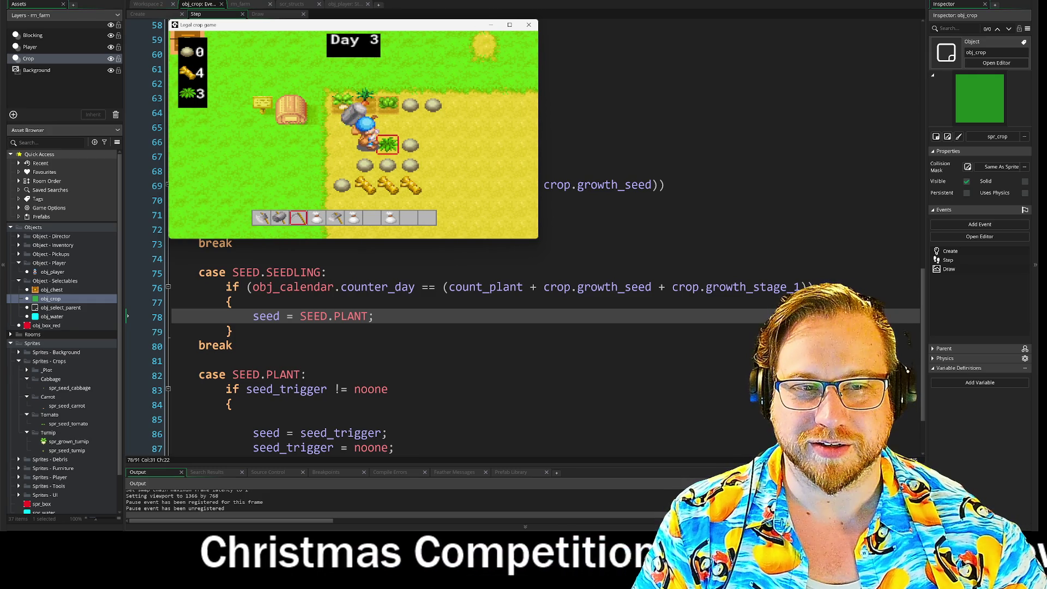
Pick up the first seed mounds to the right of the field
key("Right")
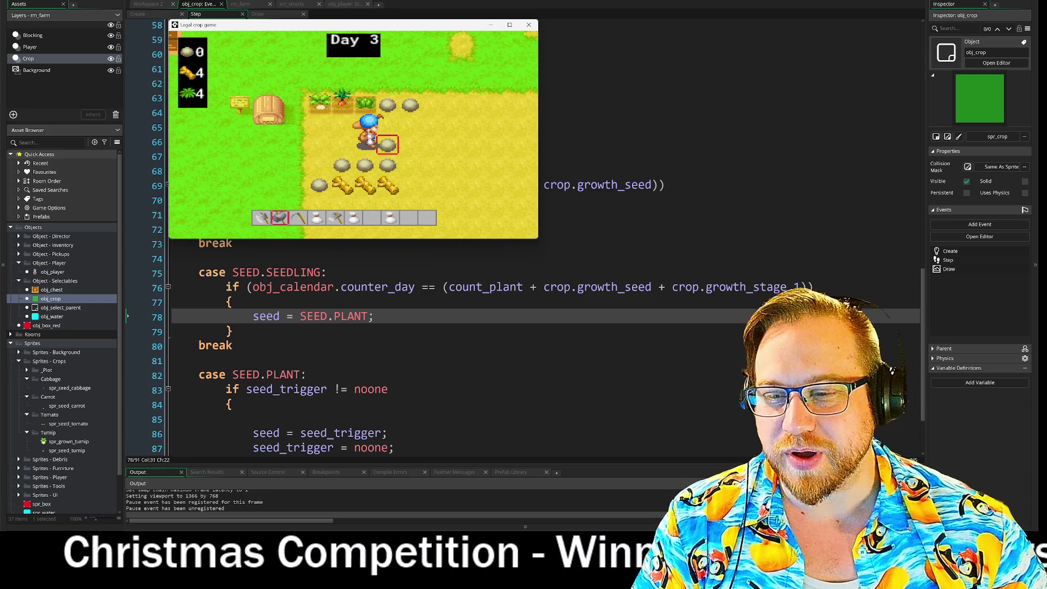
key("space")
key("Right")
key("Down")
key("space")
key("Up")
key("Right")
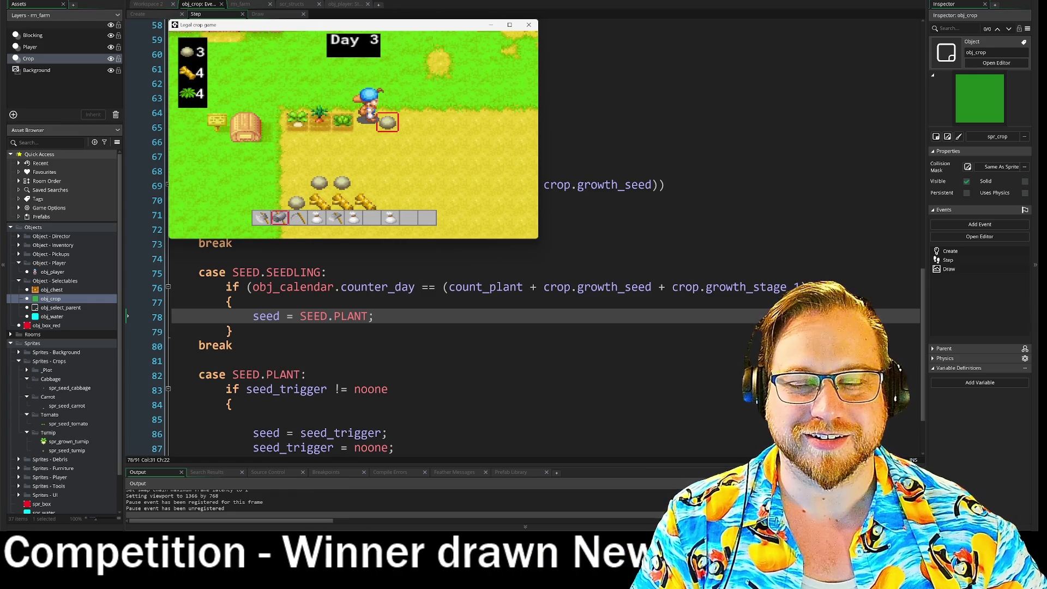
key("space")
key("Down")
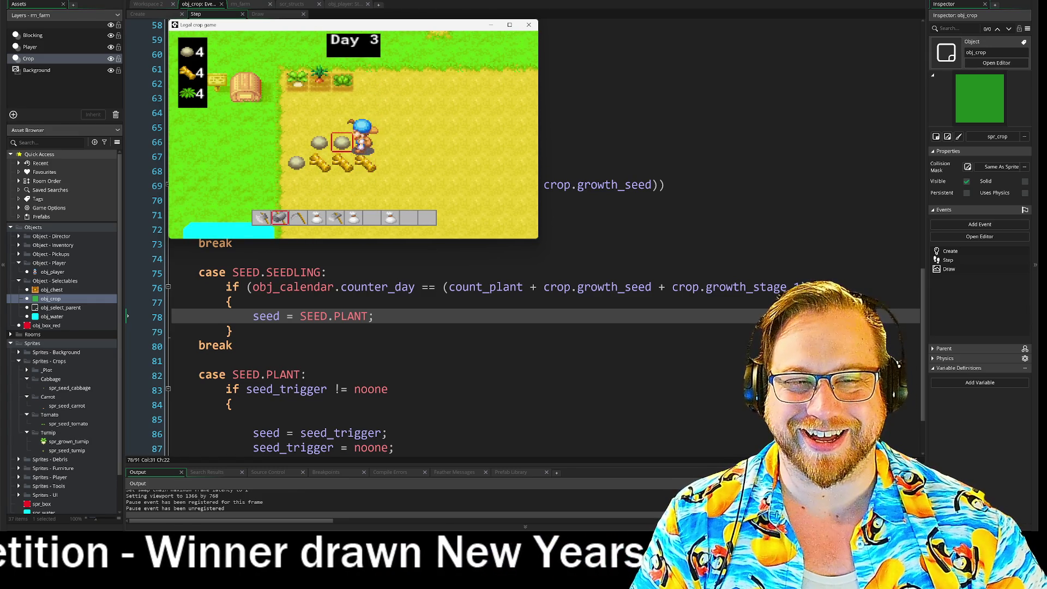
Collect the remaining seed mounds, then close the running game window
key("space")
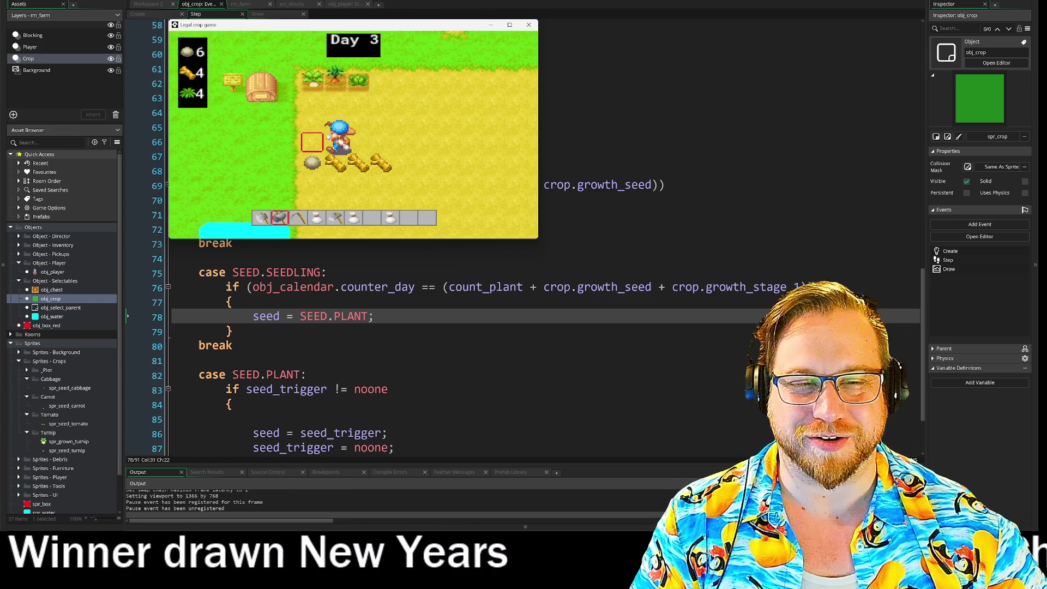
key("Left")
key("space")
key("Down")
key("Down")
key("Left")
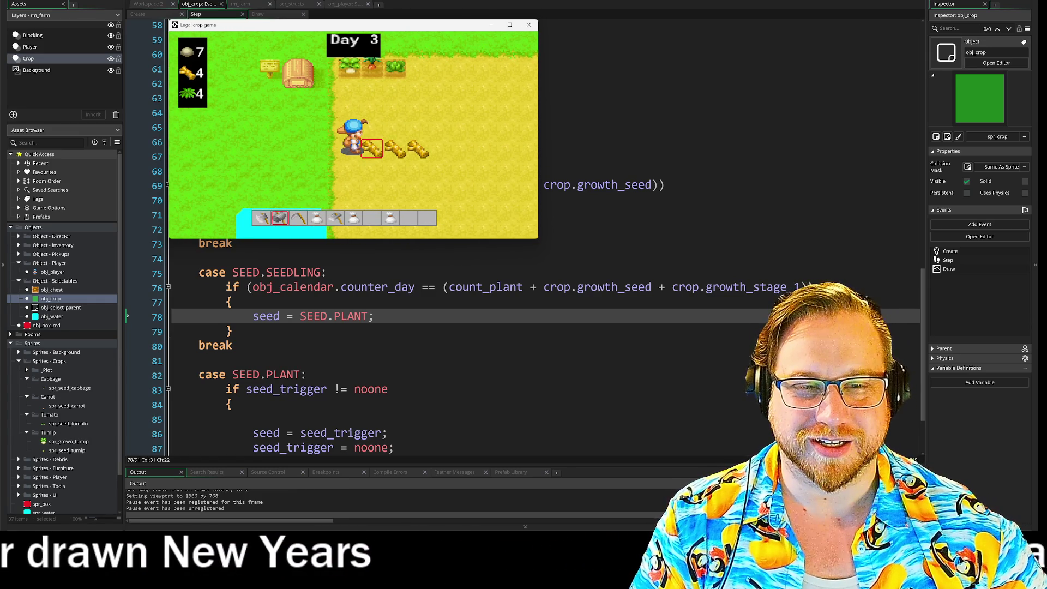
key("space")
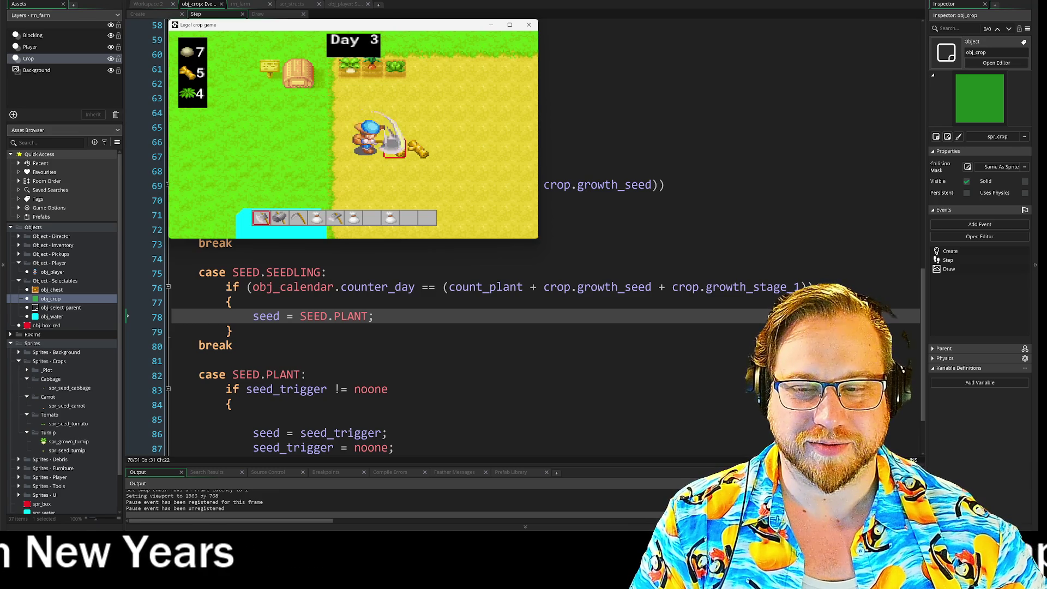
key("Right")
key("Left")
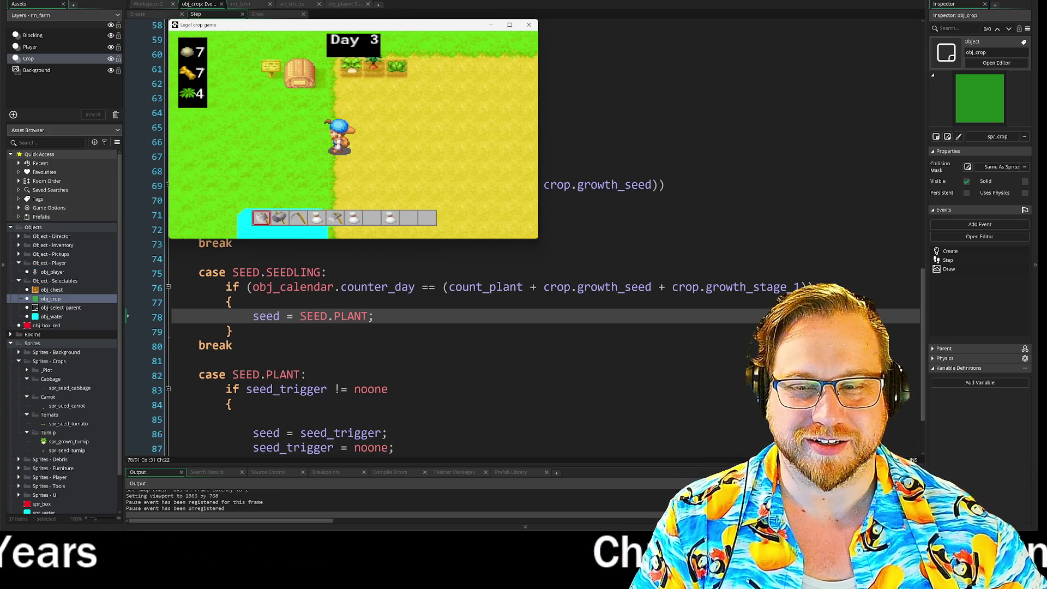
key("Up")
key("Up")
key("Up")
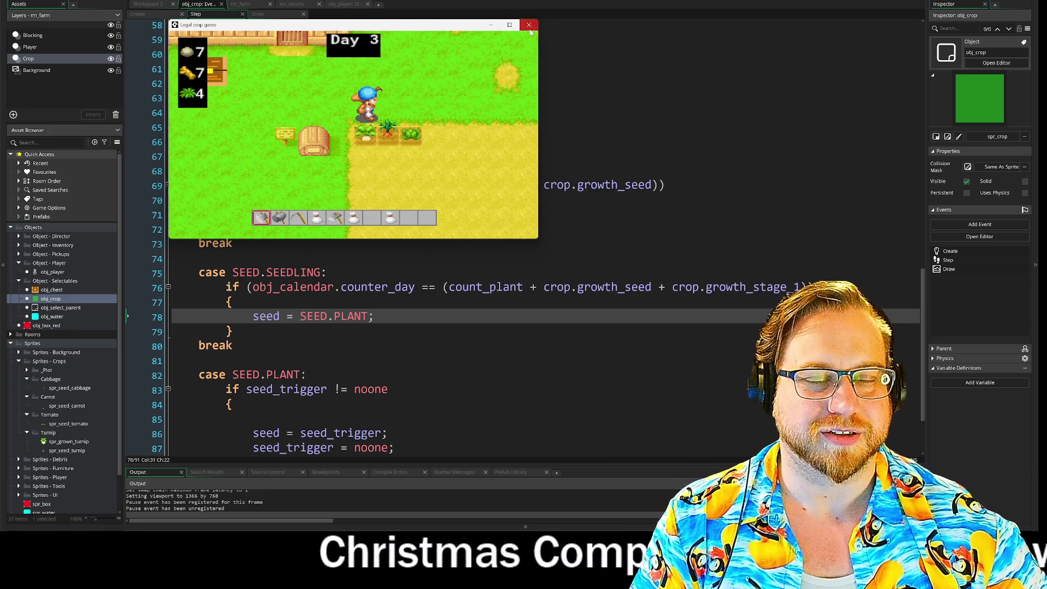
left_click(528, 25)
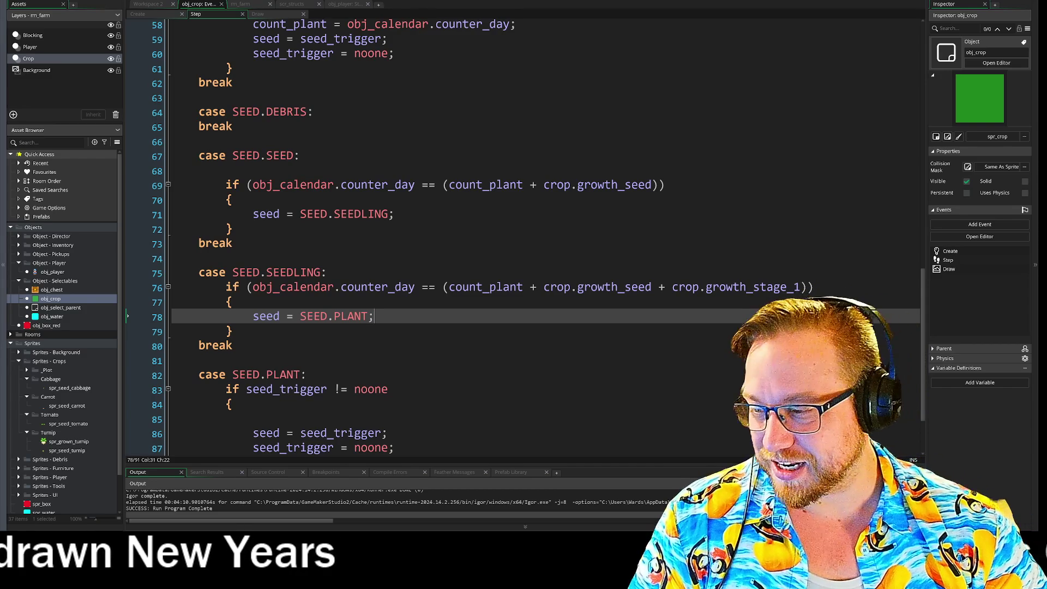
Switch from the GameMaker obj_crop code to the Heat Signature Steam store page
key("alt+Tab")
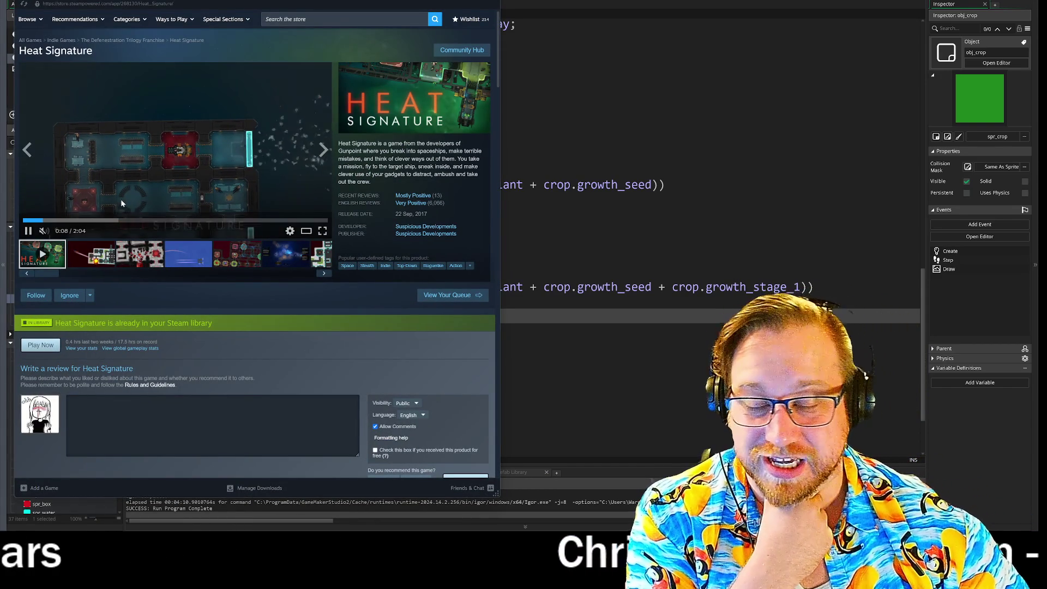
Select Heat Signature in the Steam library and launch it with the standard play option
left_click(92, 22)
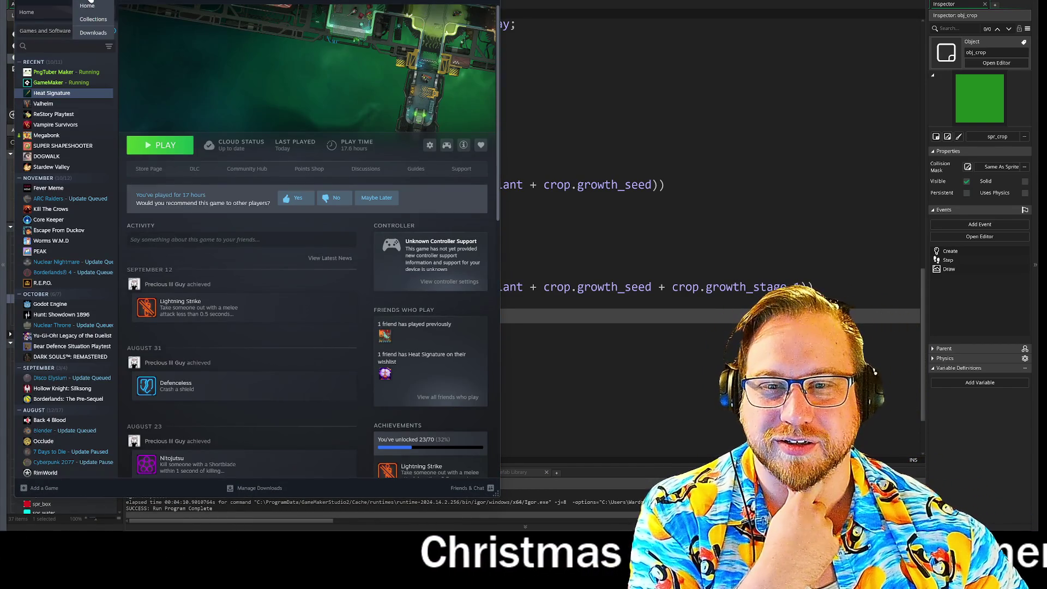
mouse_move(20, 141)
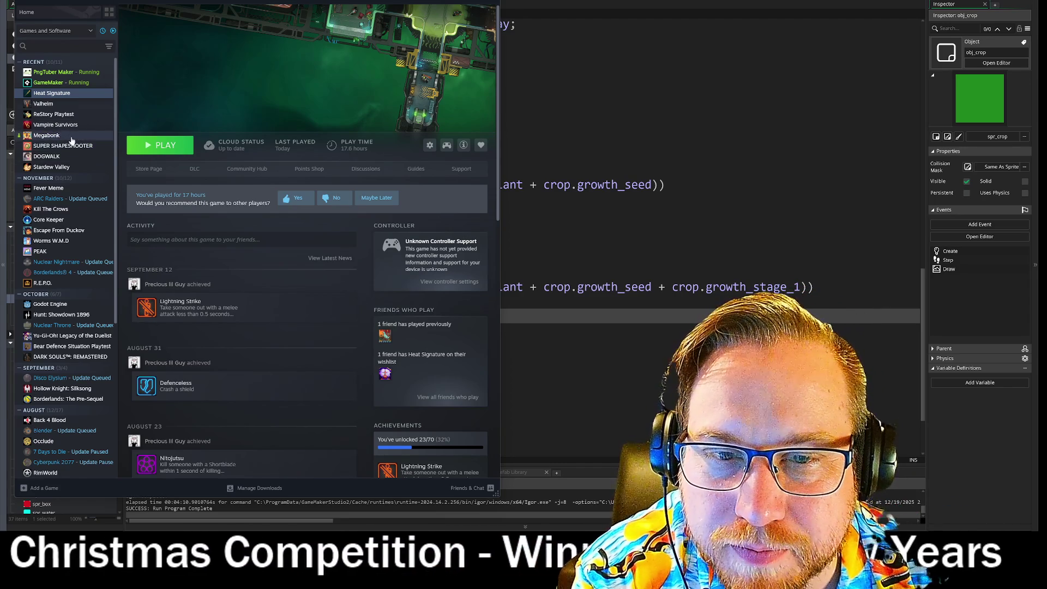
left_click(49, 136)
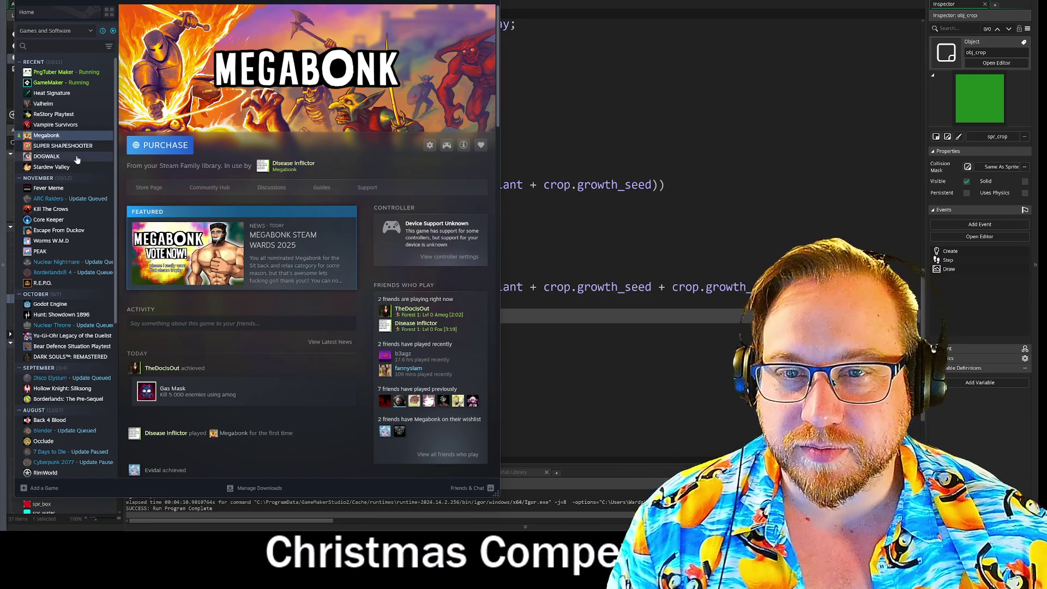
left_click(65, 93)
left_click(167, 148)
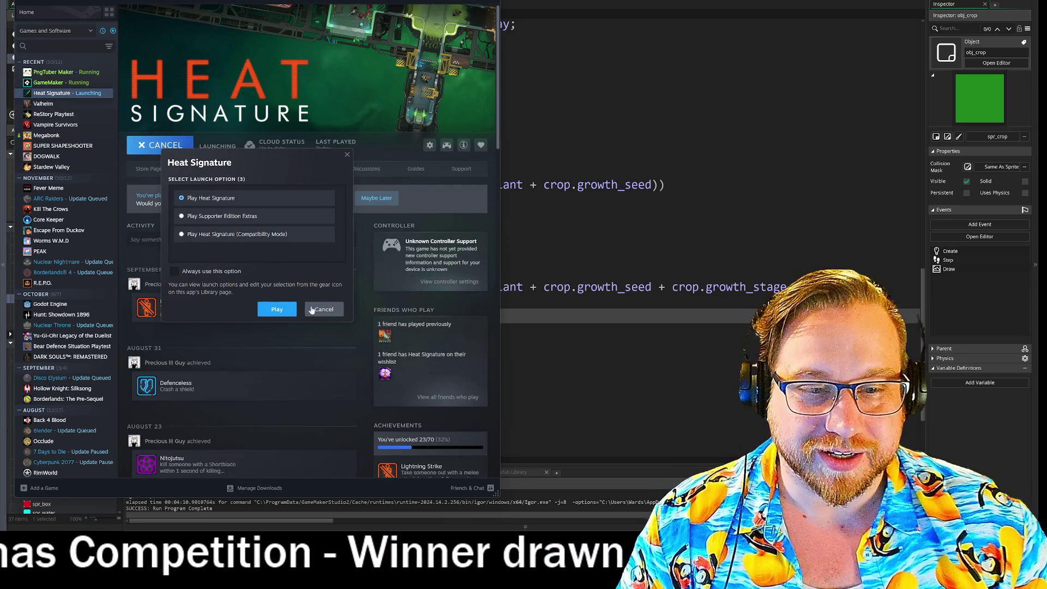
left_click(272, 310)
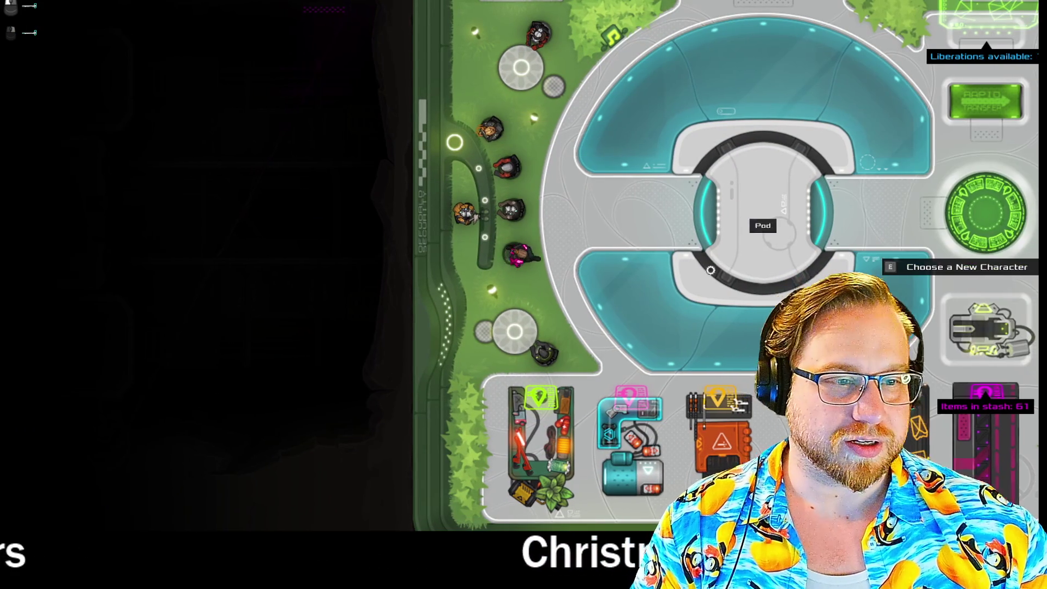
Walk to the stash terminal and stash the Crash Trap, Glitch Trap and Key Cloner
key("s")
key("d")
key("e")
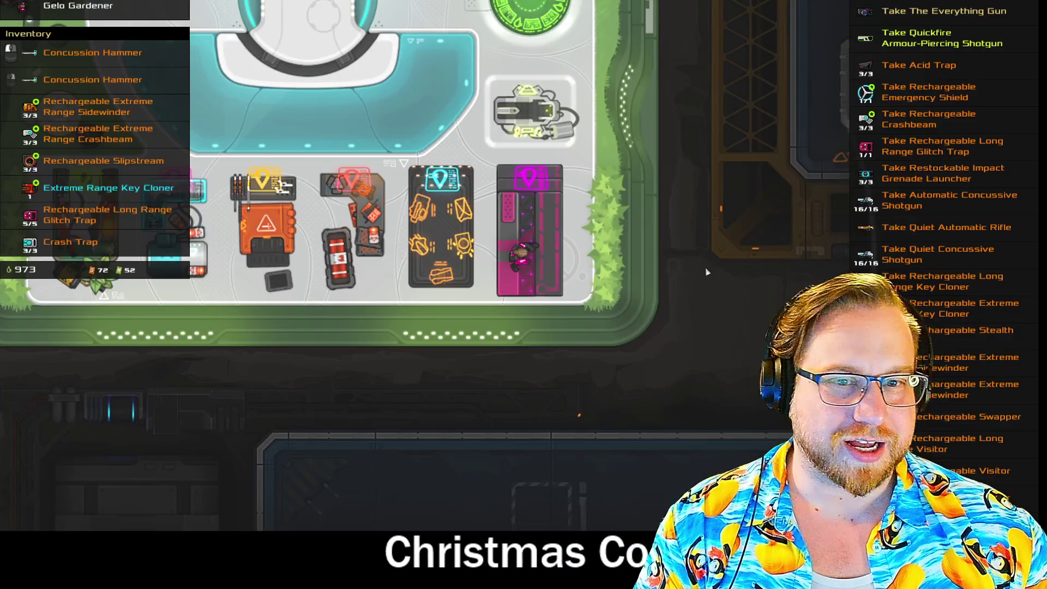
mouse_move(80, 250)
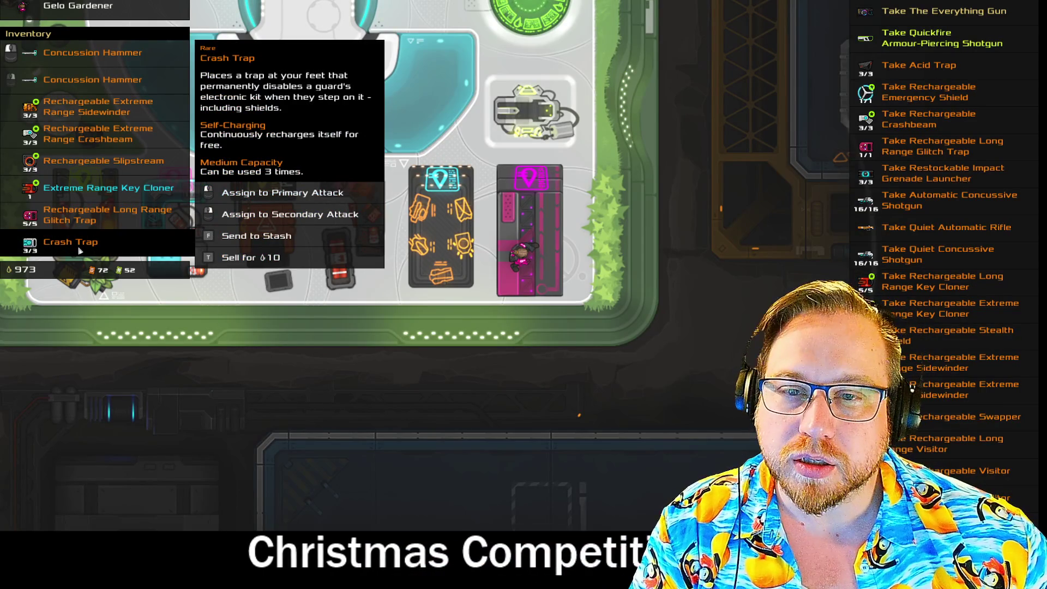
key("f")
key("f")
key("f")
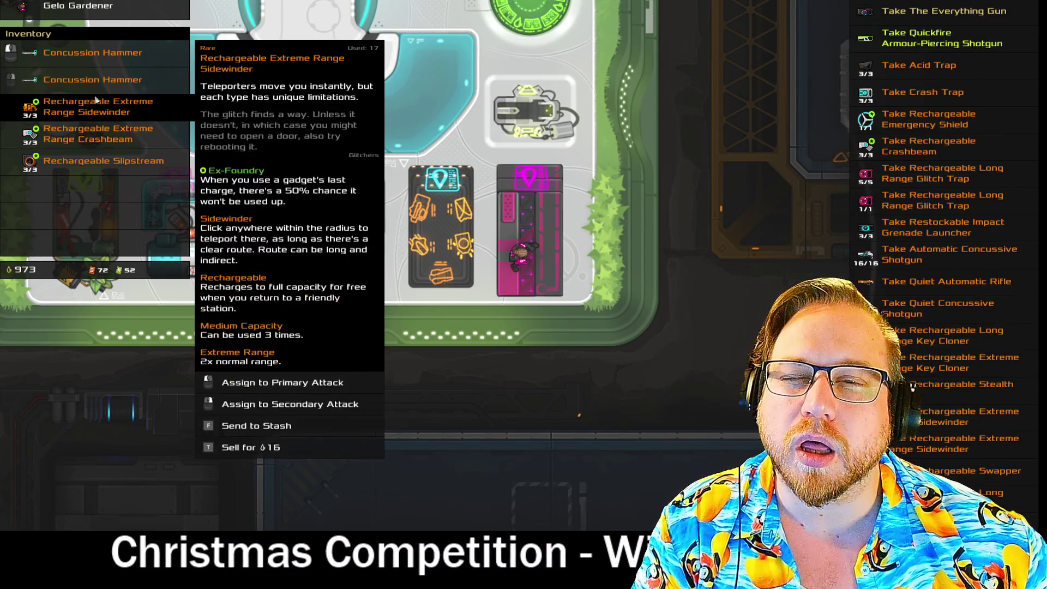
Go to the mission console and select the Assassinate Omen Messier contract
key("w")
key("e")
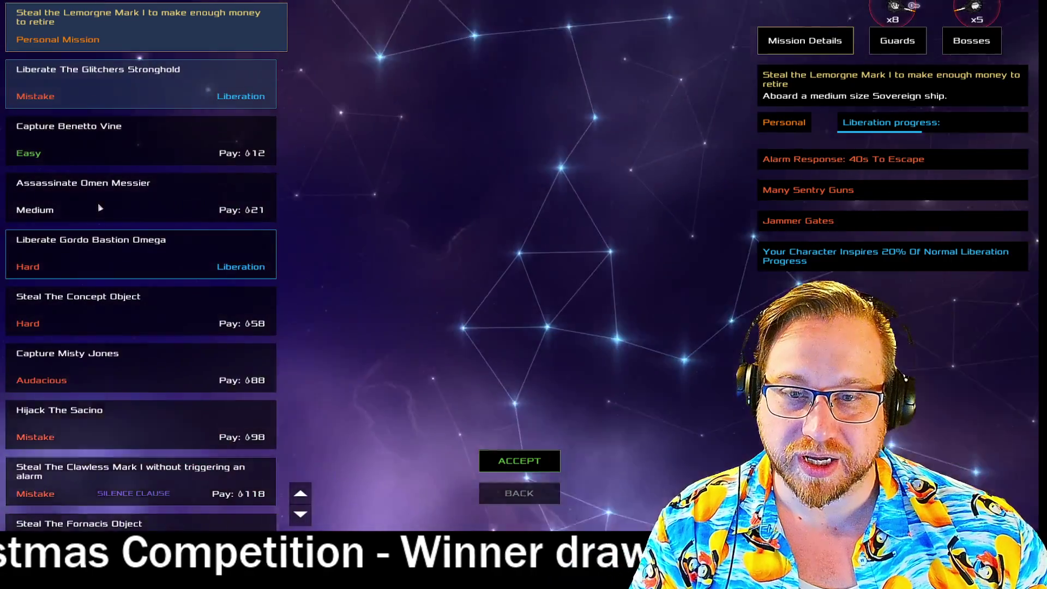
left_click(76, 184)
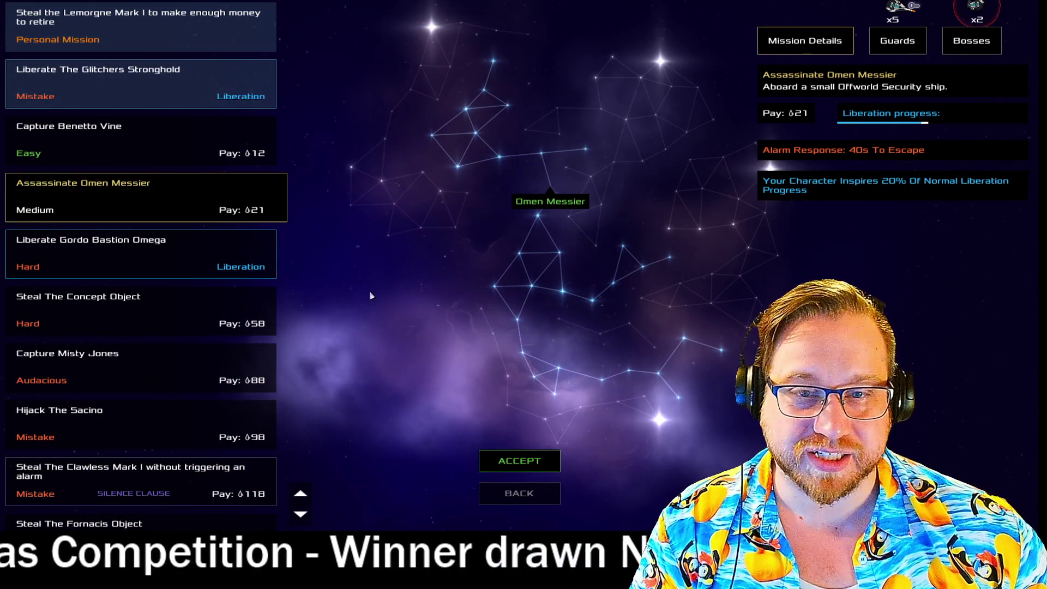
Accept the mission, board the ship, then knock out and kill Omen Messier
left_click(519, 461)
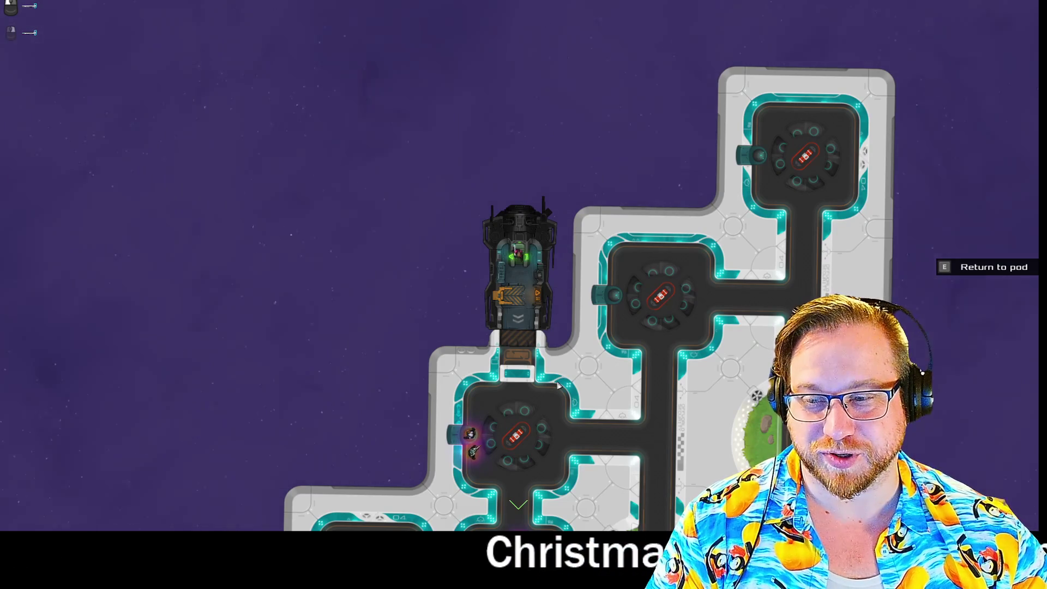
key("s")
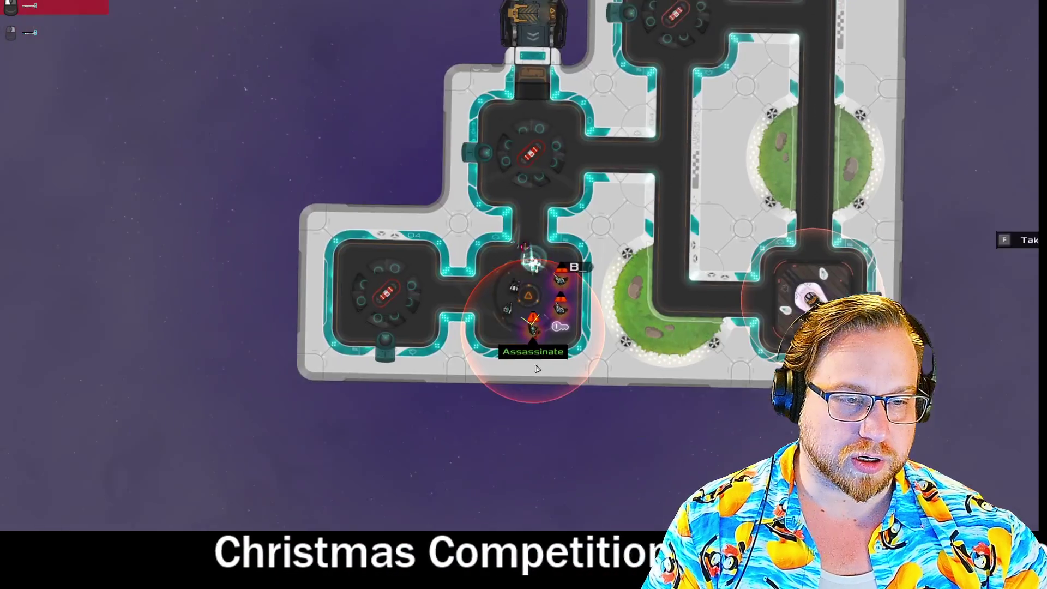
left_click(504, 256)
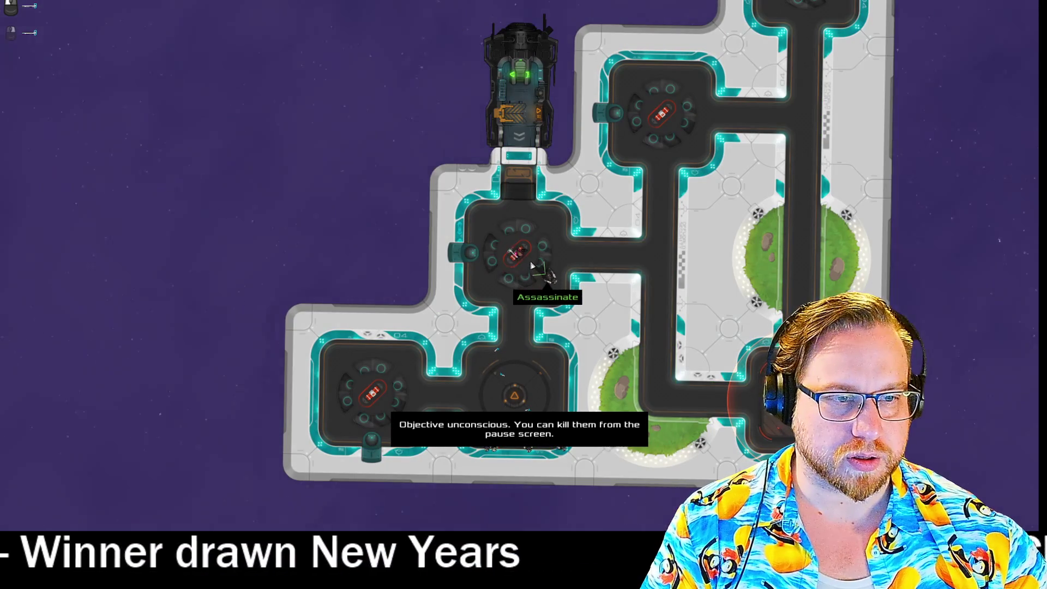
key("space")
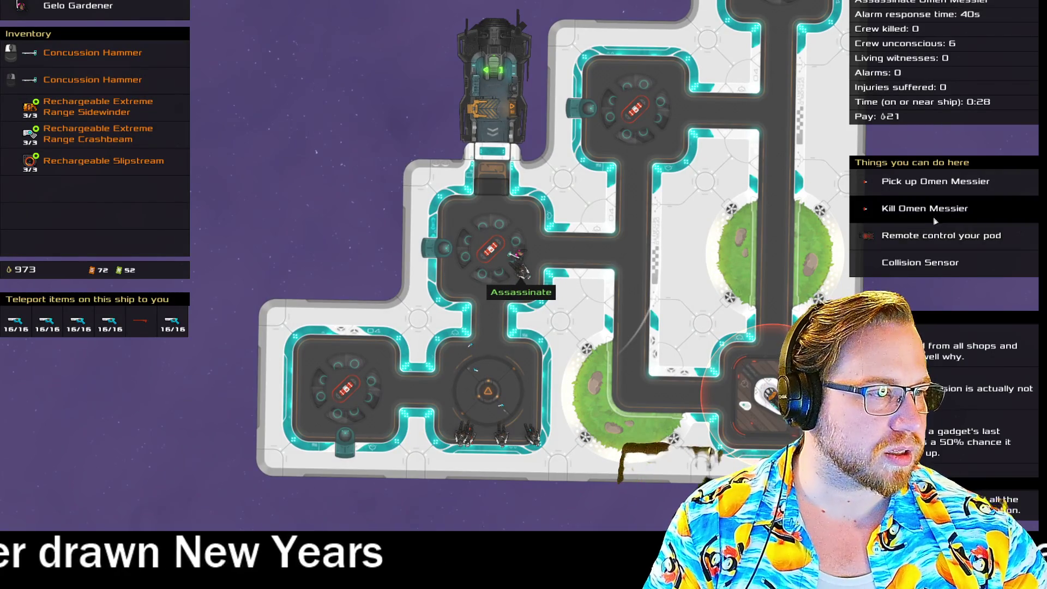
left_click(936, 219)
Reach the ship bay, take control of the ship and head for the nearest friendly station
key("d")
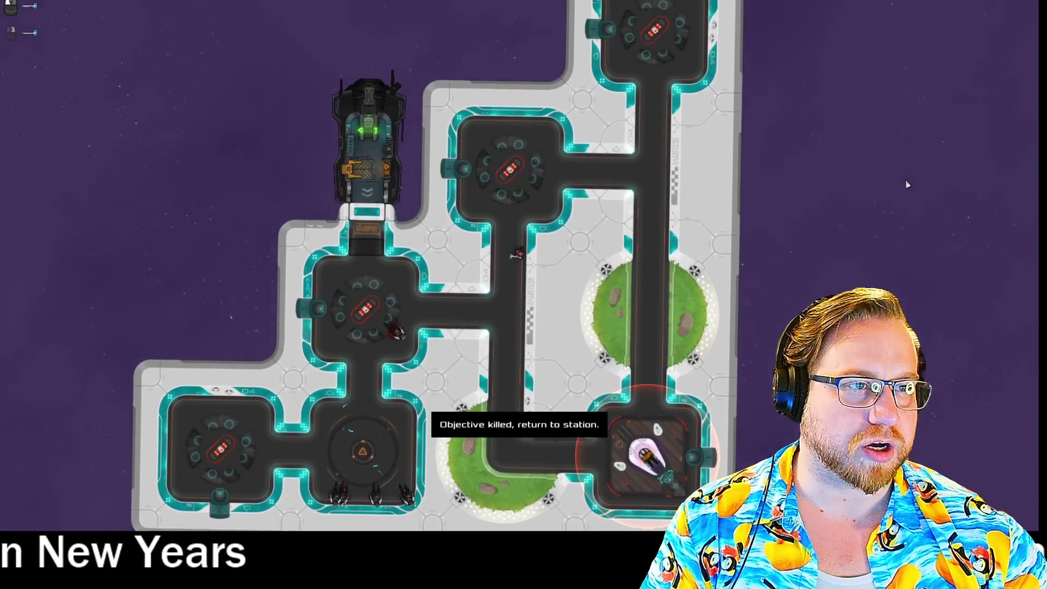
key("s")
key("d")
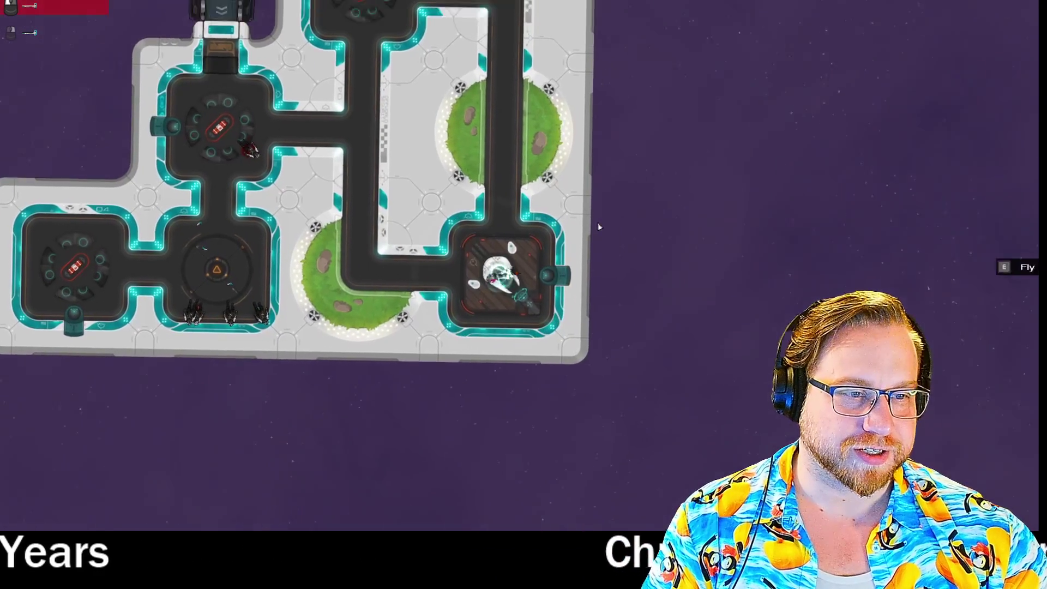
key("e")
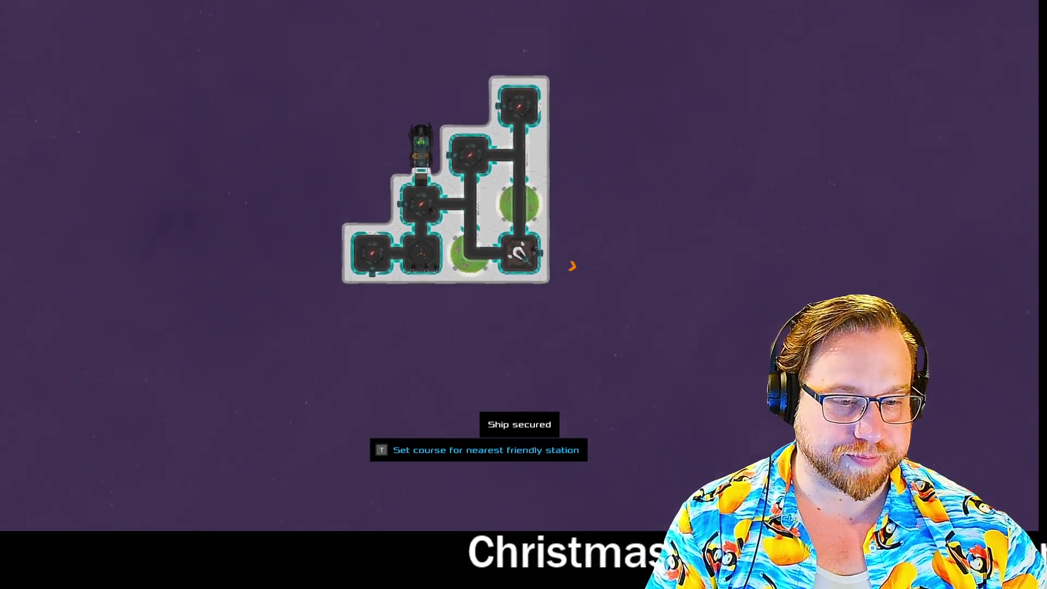
key("t")
scroll(578, 270, "up", 3)
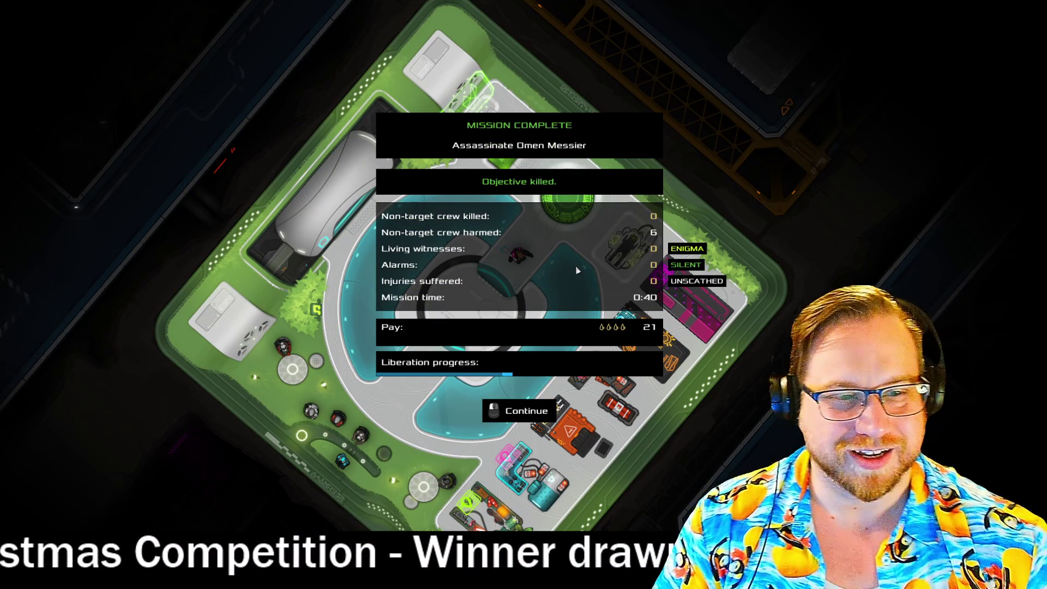
Dismiss the mission complete summary, pause and quit Heat Signature
left_click(576, 269)
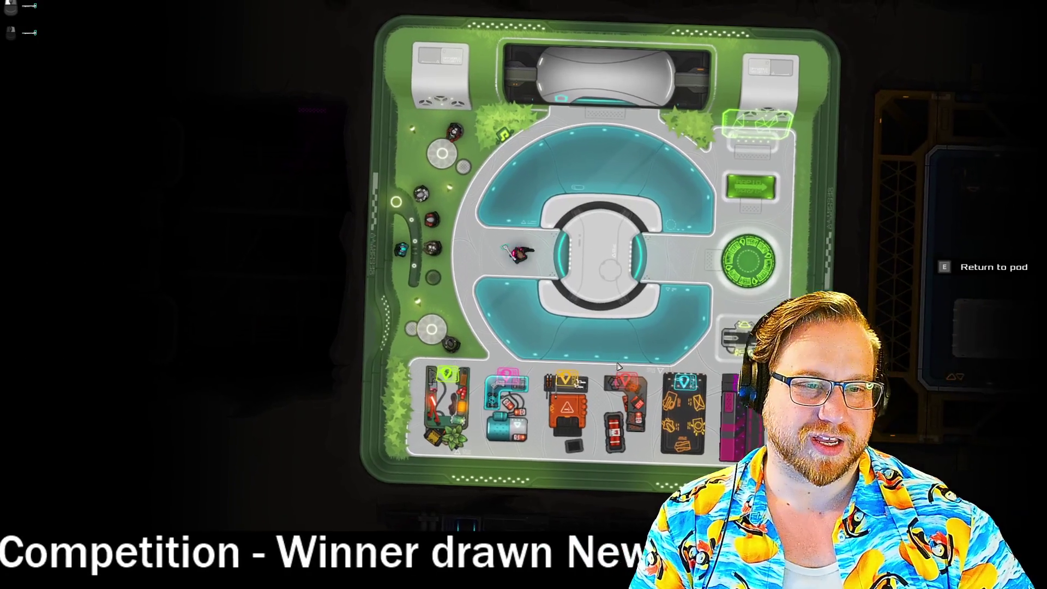
key("Escape")
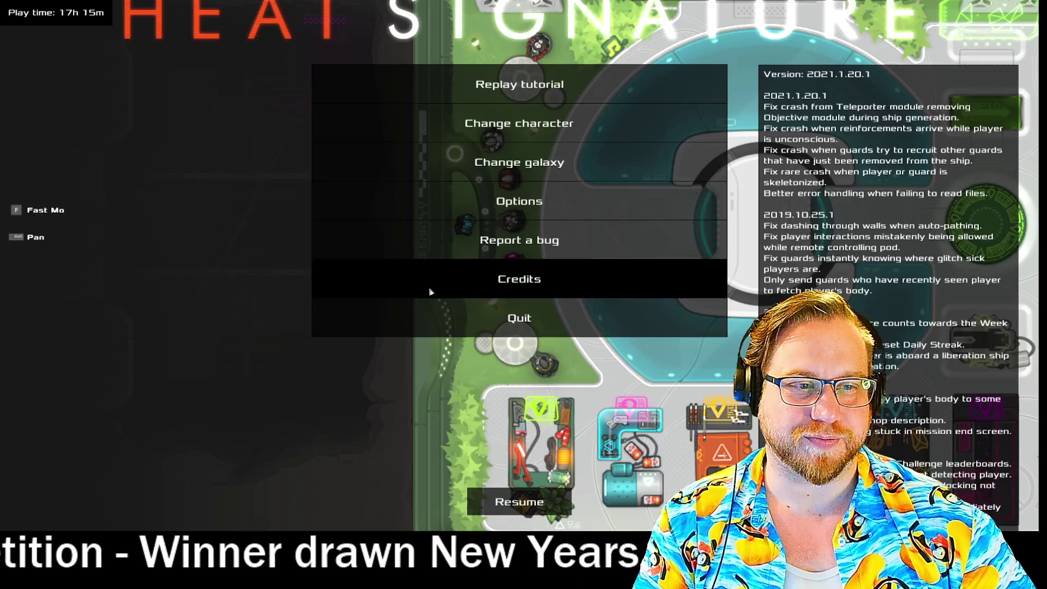
left_click(576, 324)
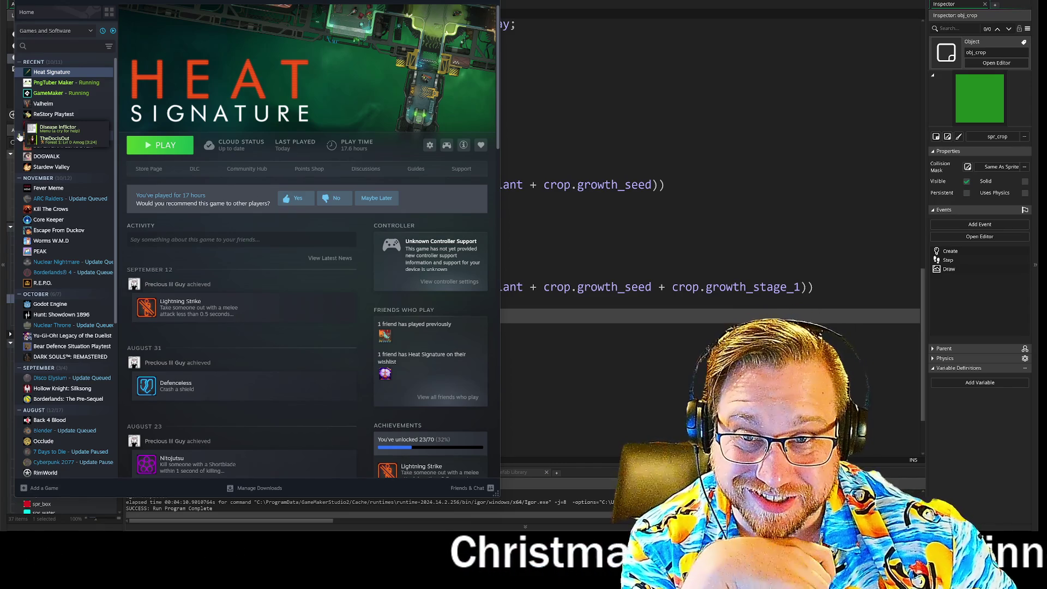
View Valheim's library page, then leave Steam for the GameMaker code editor
left_click(63, 106)
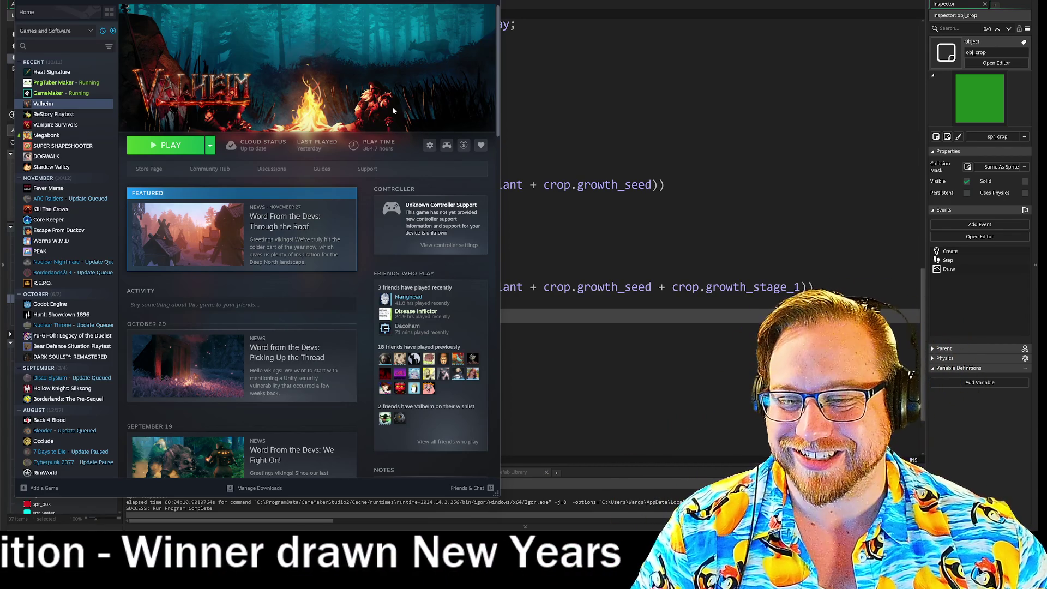
key("alt+Tab")
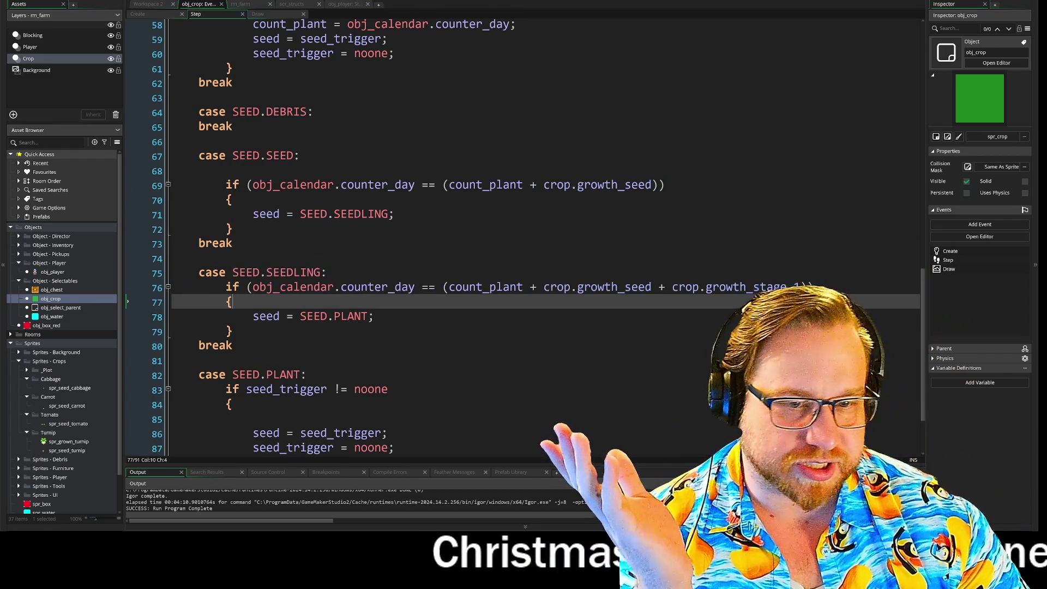
Walk the farmer onto the field and cut the four weeds with the sickle
scroll(546, 246, "down", 1)
left_click(233, 259)
scroll(524, 246, "down", 1)
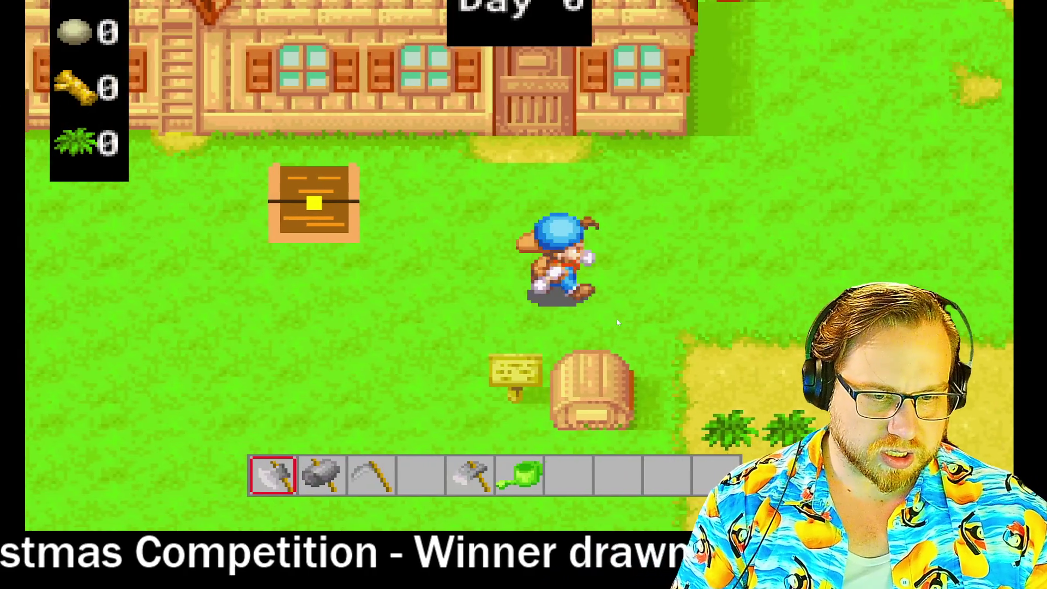
key("s")
key("d")
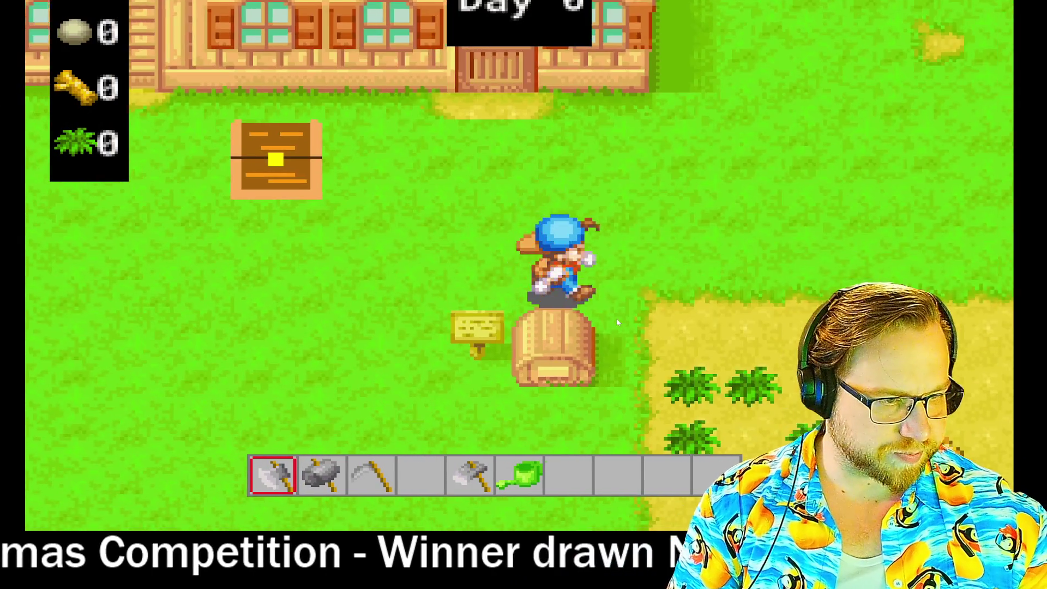
scroll(618, 323, "down", 1)
scroll(618, 323, "down", 1)
key("s")
key("d")
left_click(618, 323)
key("d")
left_click(618, 323)
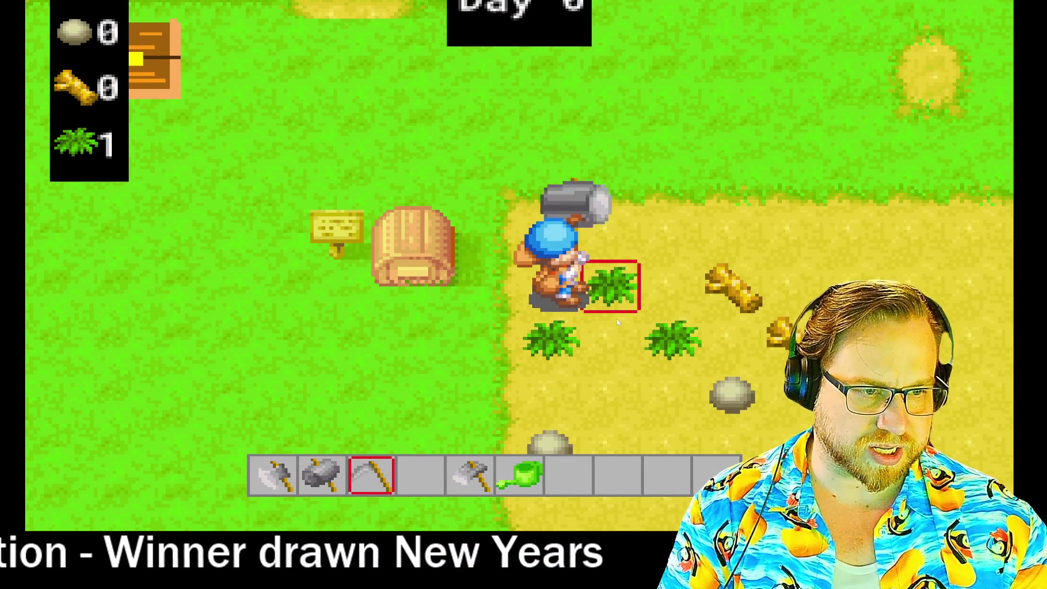
key("s")
left_click(618, 323)
key("s")
key("d")
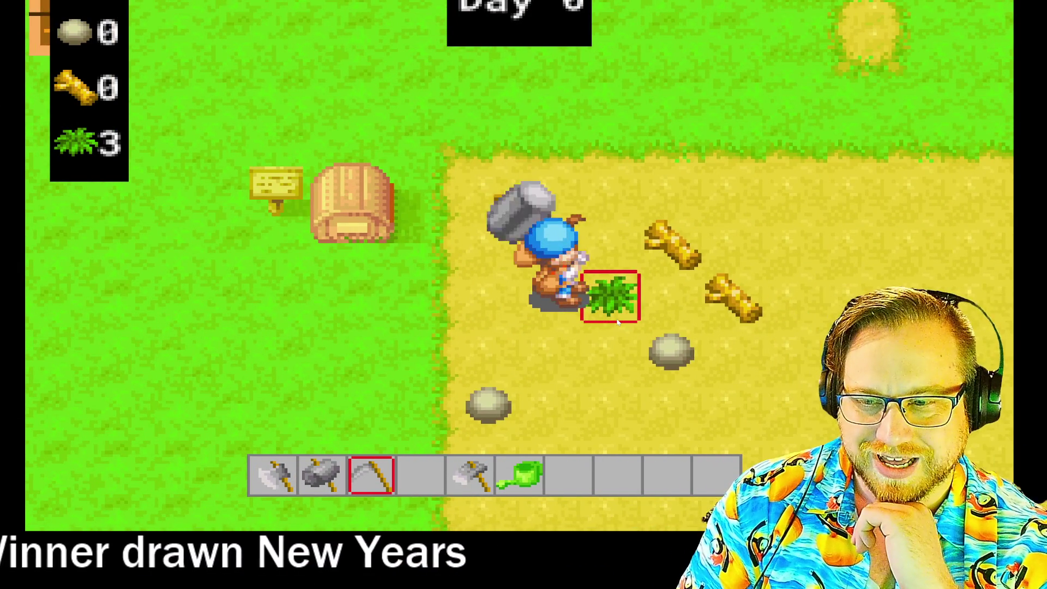
left_click(618, 323)
Walk right to the log and chop it with the axe
scroll(618, 322, "down", 1)
scroll(618, 323, "up", 3)
key("d")
key("d")
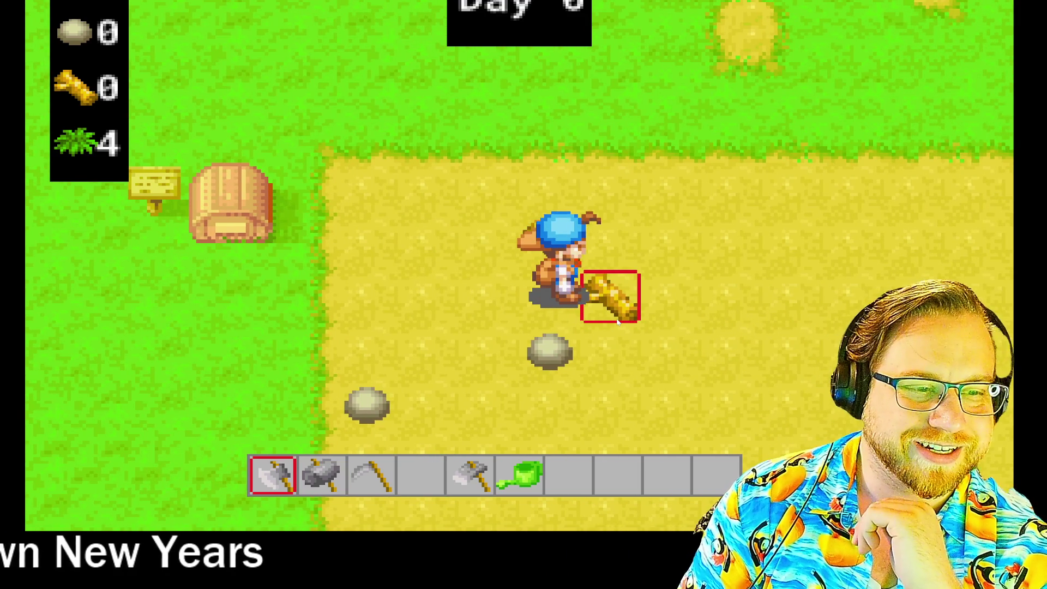
left_click(618, 322)
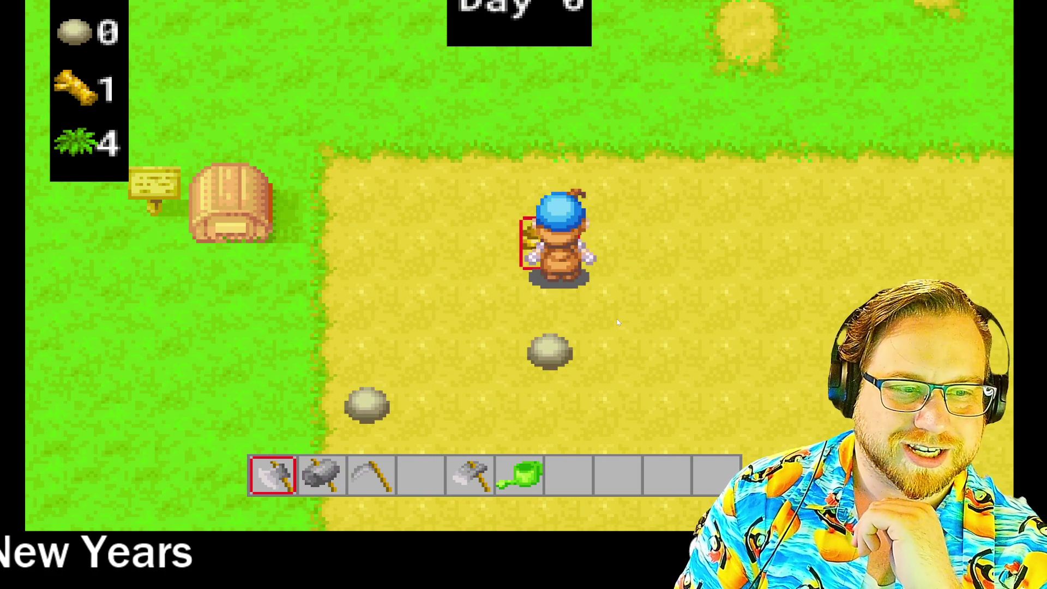
Smash the two rocks with the hammer, bringing the stone count to 2
scroll(618, 322, "down", 1)
key("s")
left_click(618, 323)
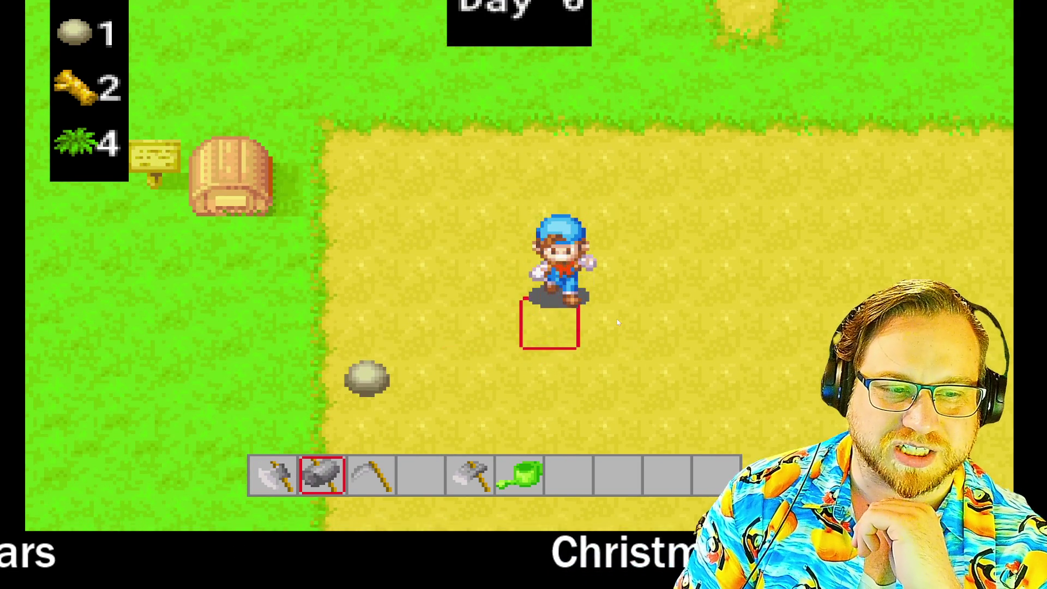
key("s")
key("a")
left_click(618, 323)
scroll(618, 323, "down", 3)
key("w")
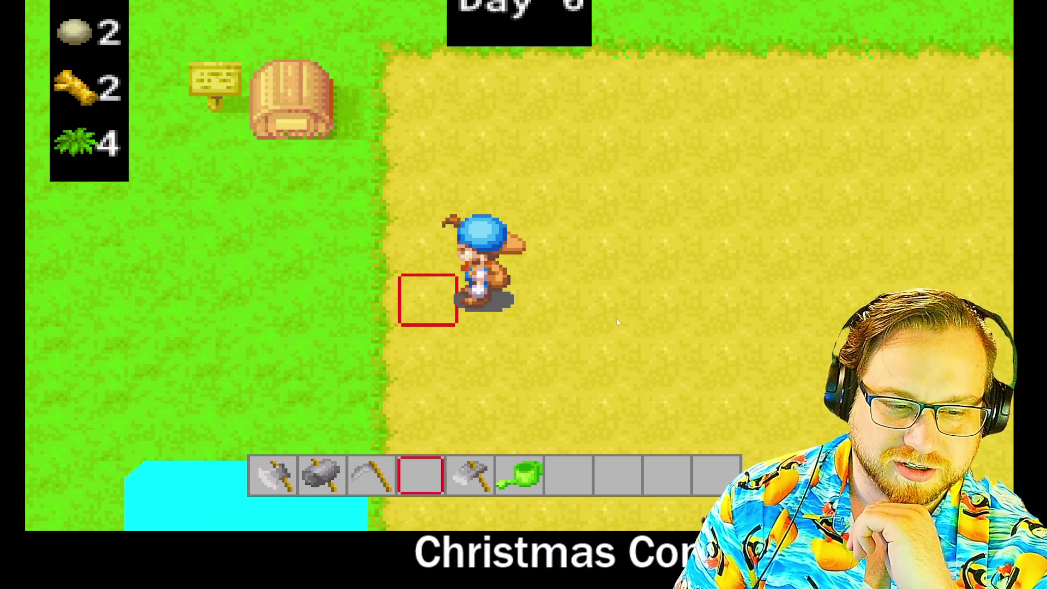
key("a")
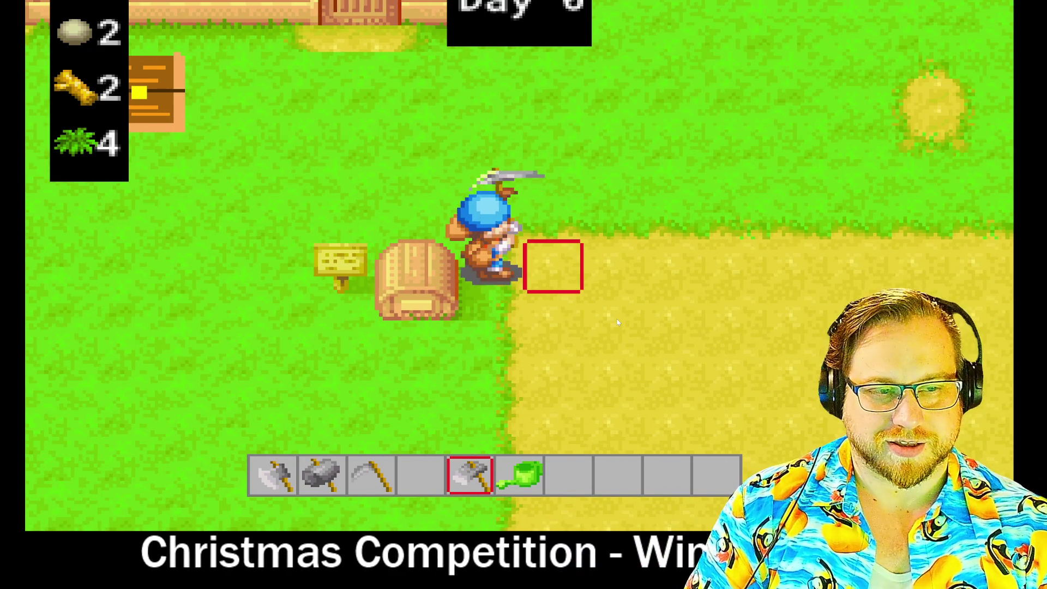
Till three soil tiles down one column of the field with the hoe
key("d")
key("d")
left_click(618, 322)
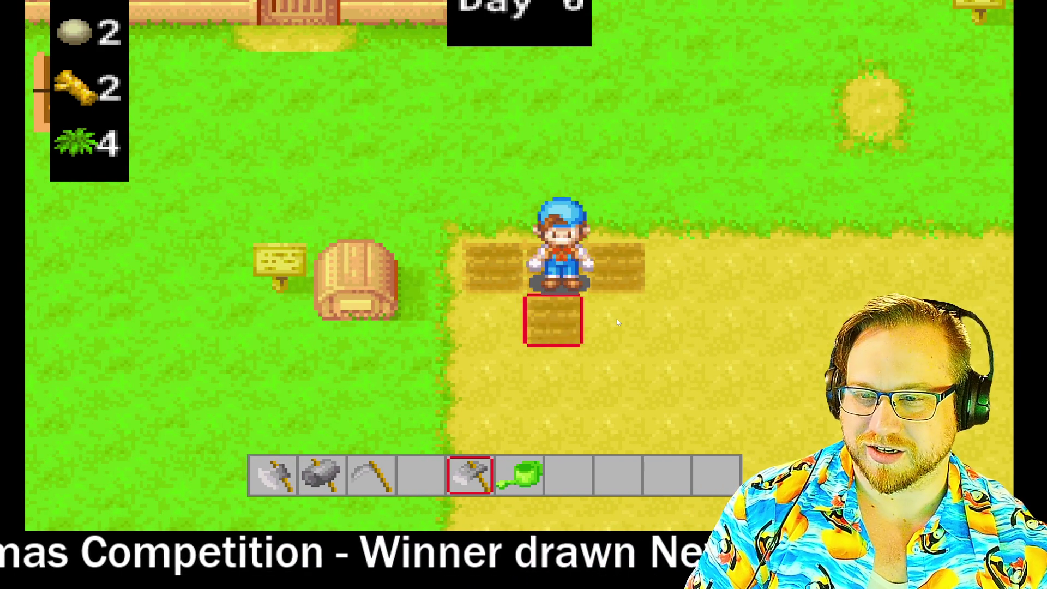
key("s")
left_click(618, 322)
key("s")
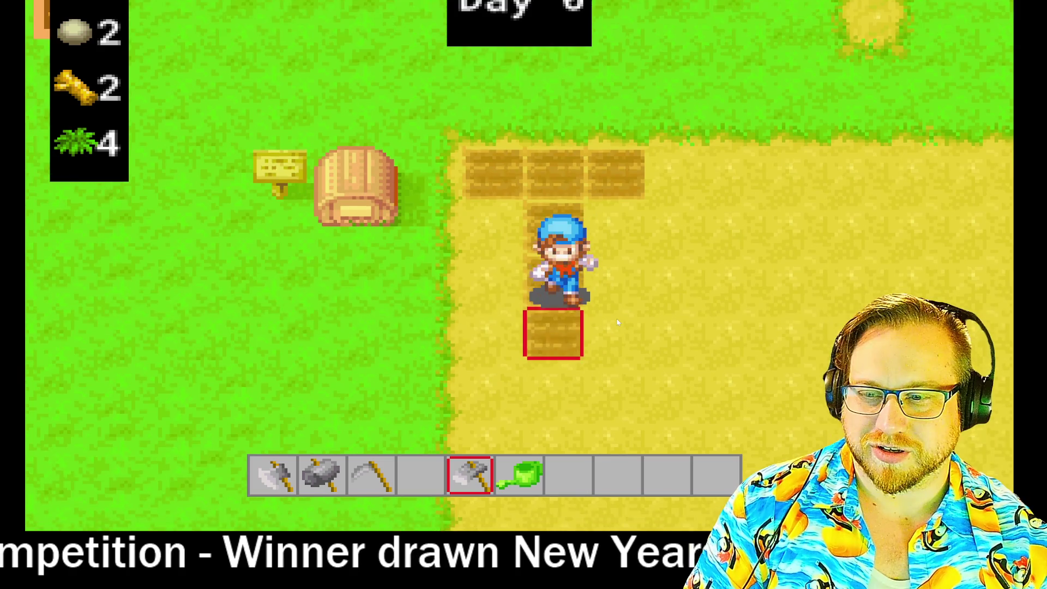
left_click(618, 323)
key("s")
key("a")
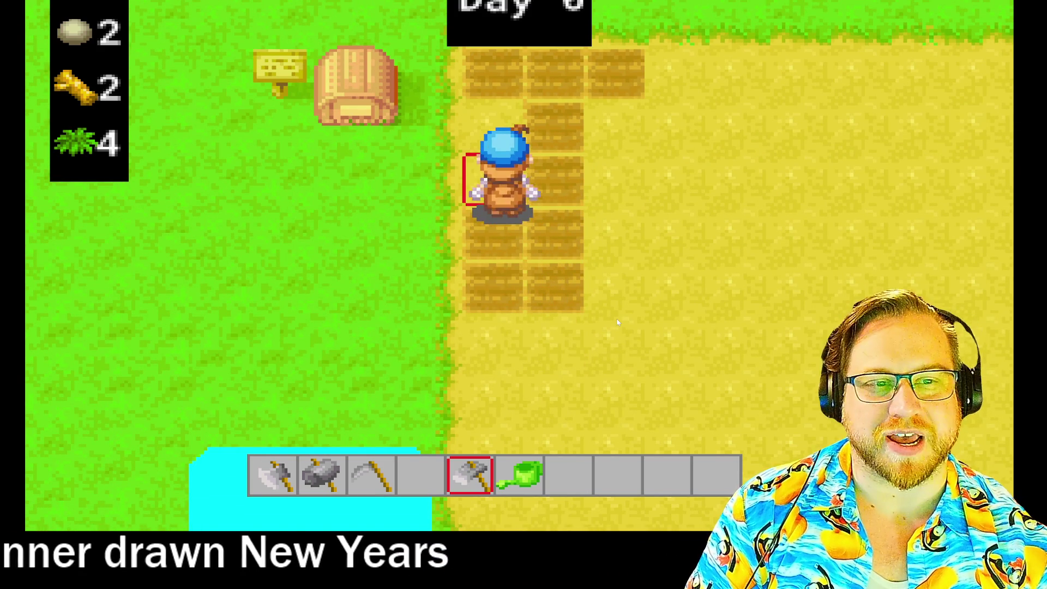
Till three more tiles down the next column to the right
key("w")
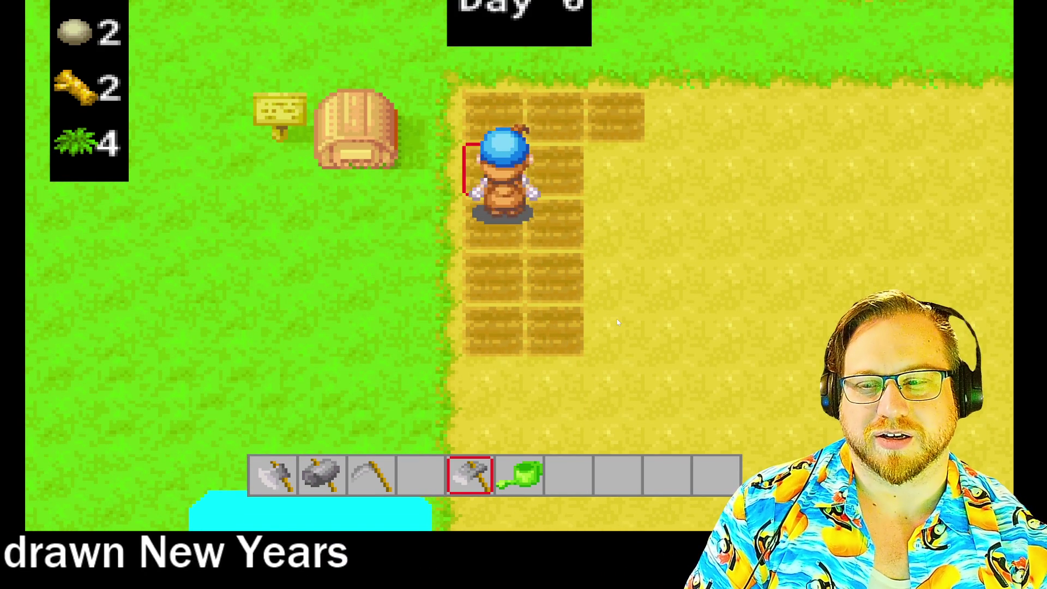
key("w")
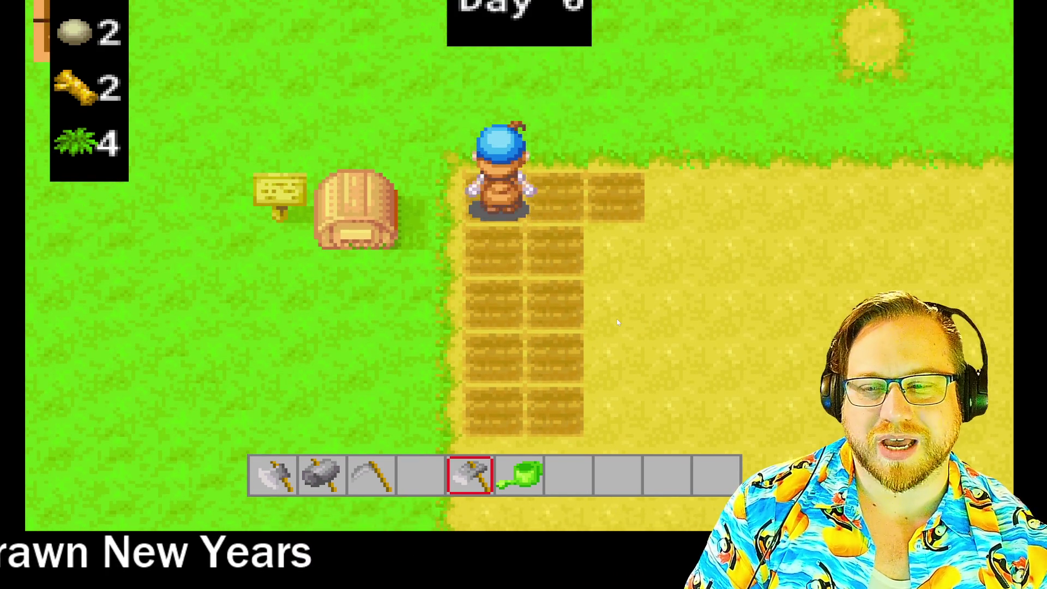
key("d")
left_click(618, 323)
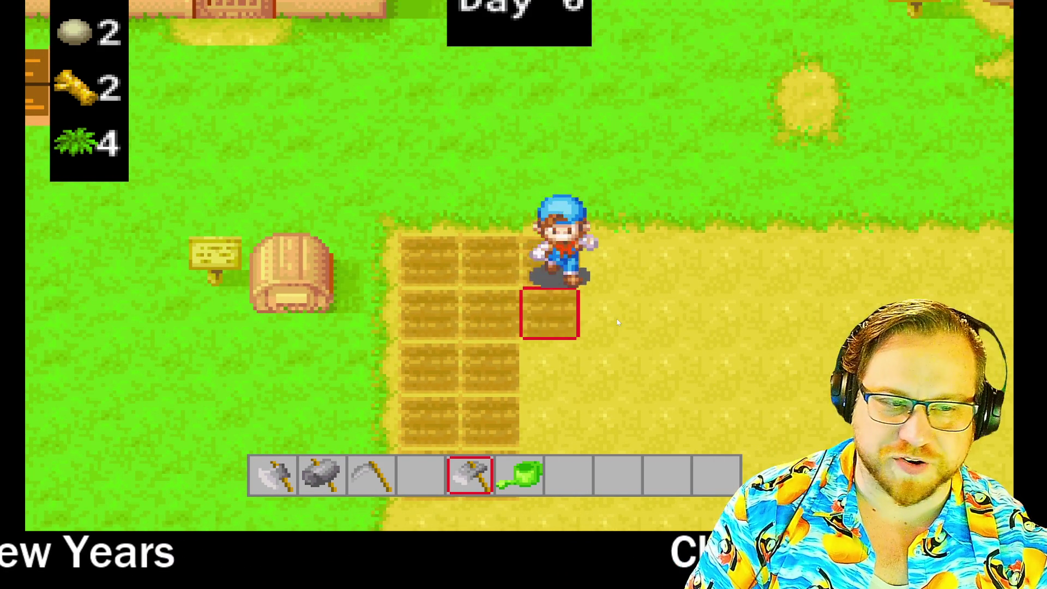
key("s")
left_click(618, 323)
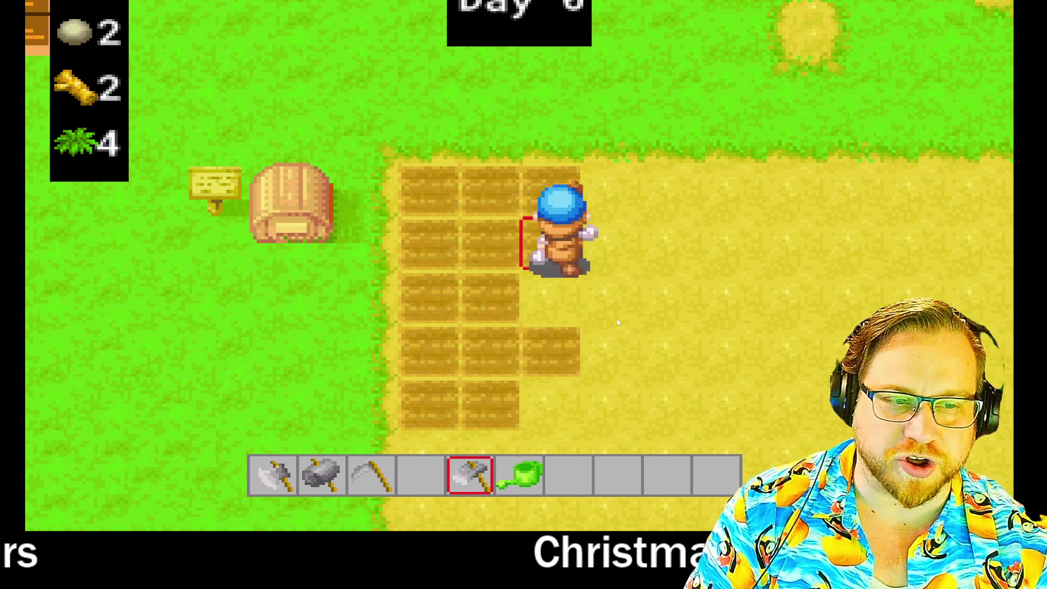
key("s")
left_click(618, 323)
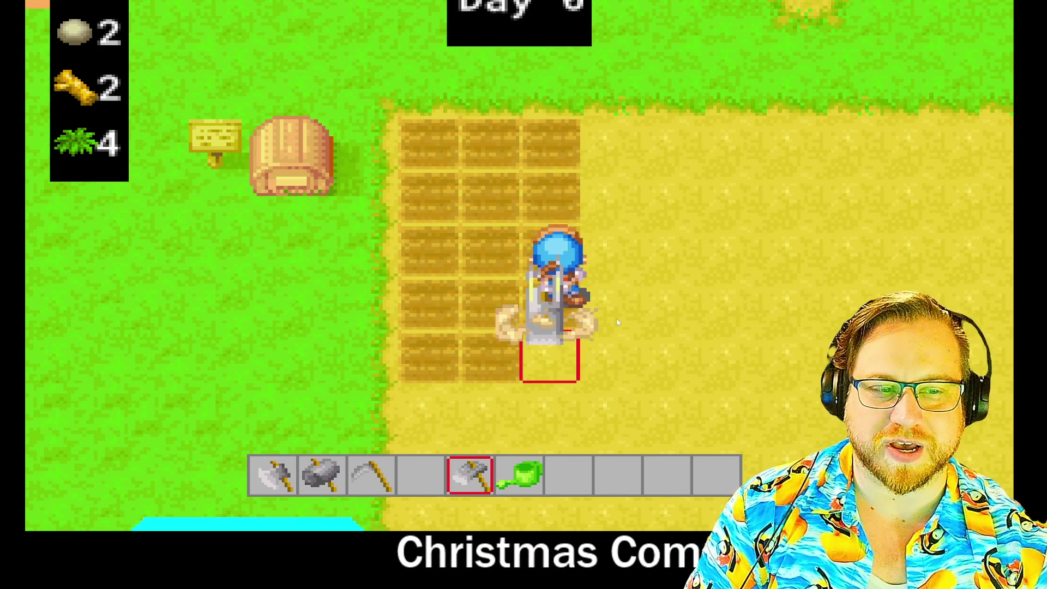
Walk to the chest by the farmhouse, take out the seed bags and hold the first bag
key("w")
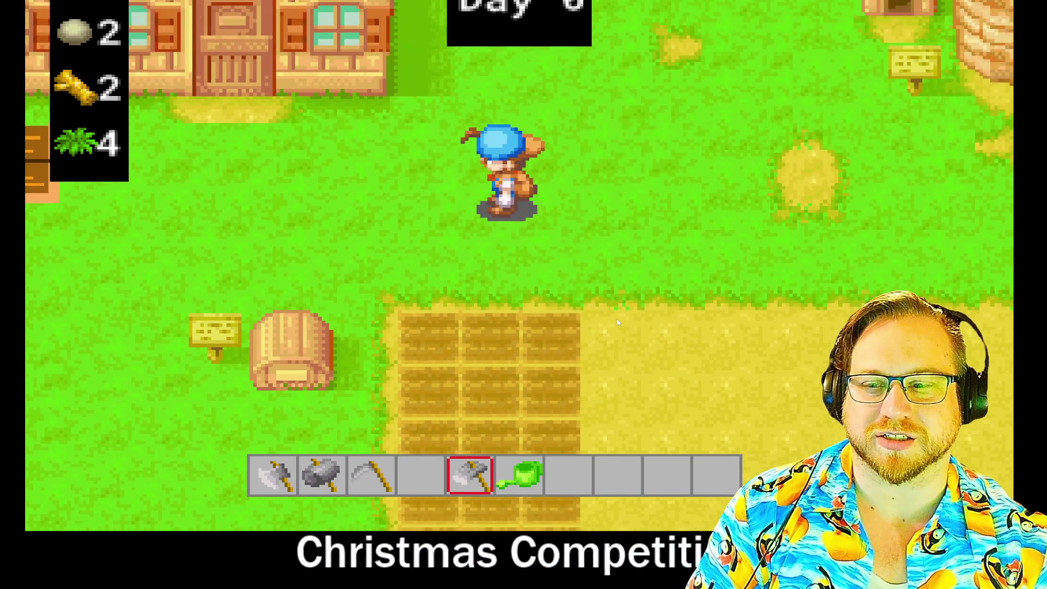
key("a")
key("w")
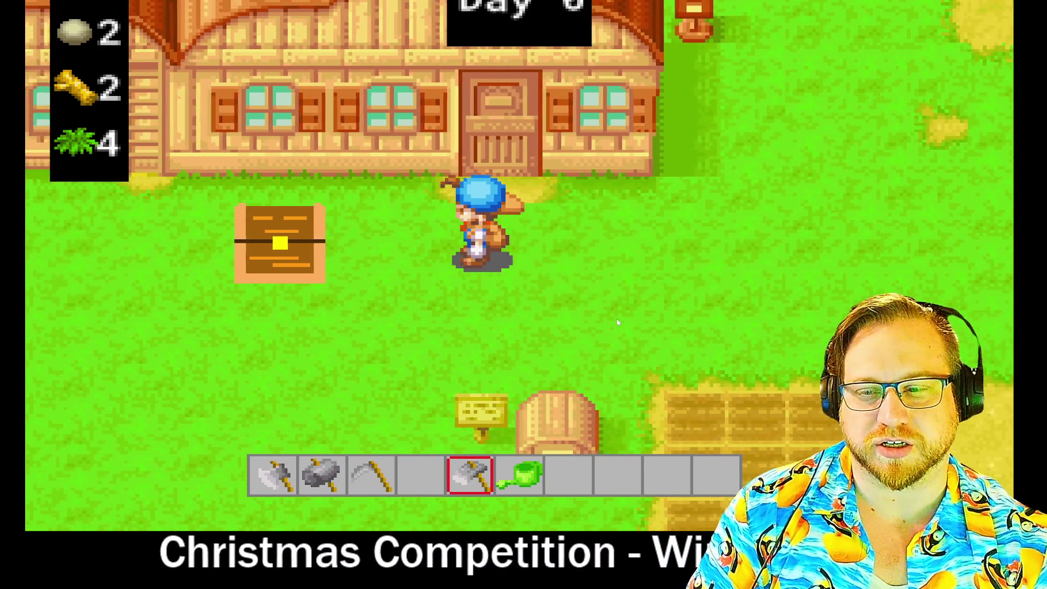
key("a")
key("w")
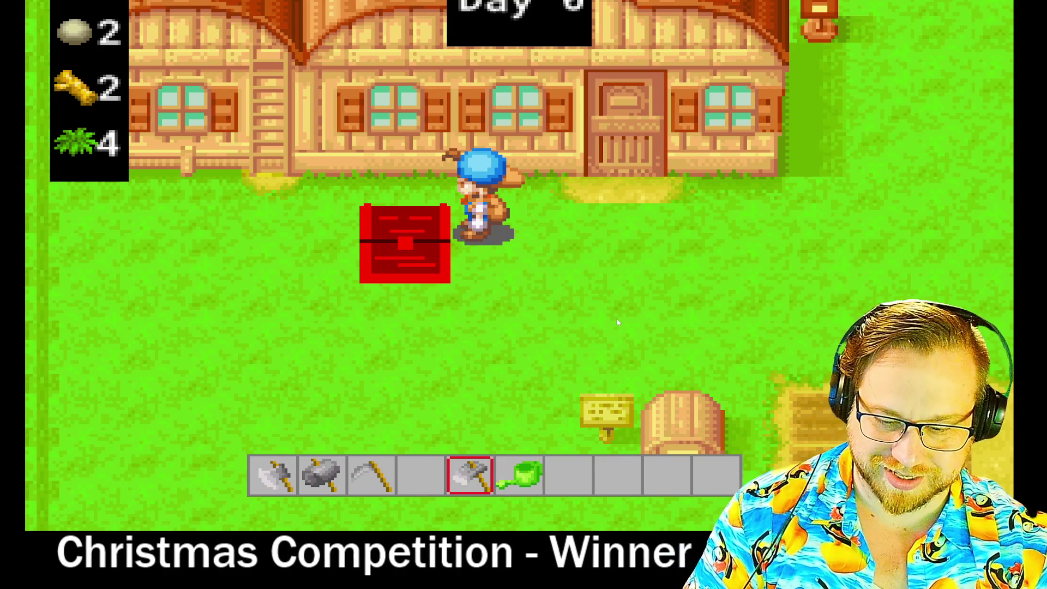
key("e")
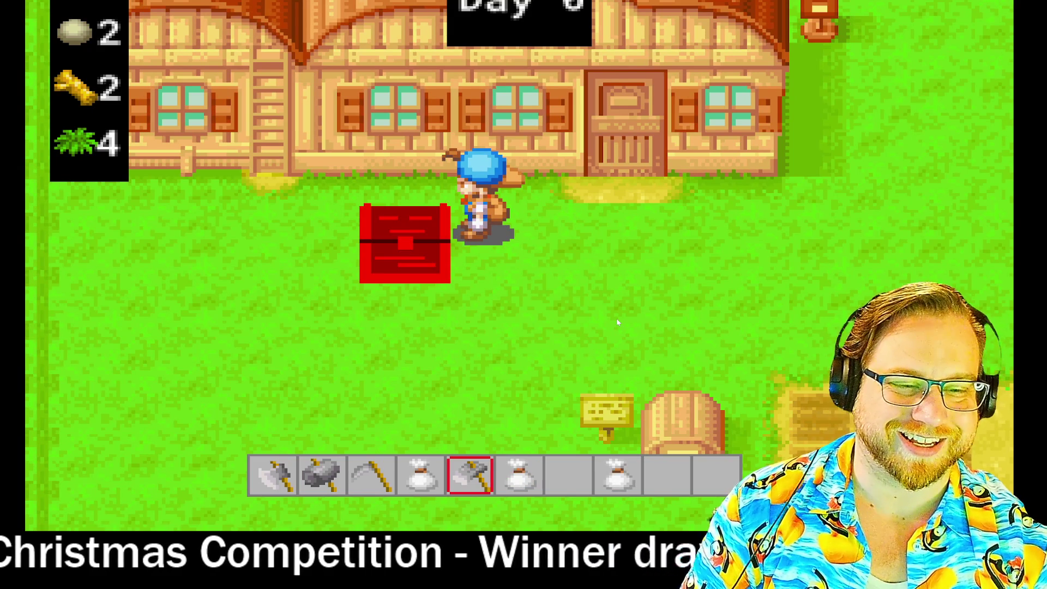
key("4")
Sow the first seed bag on the tiles of the first tilled column
key("d")
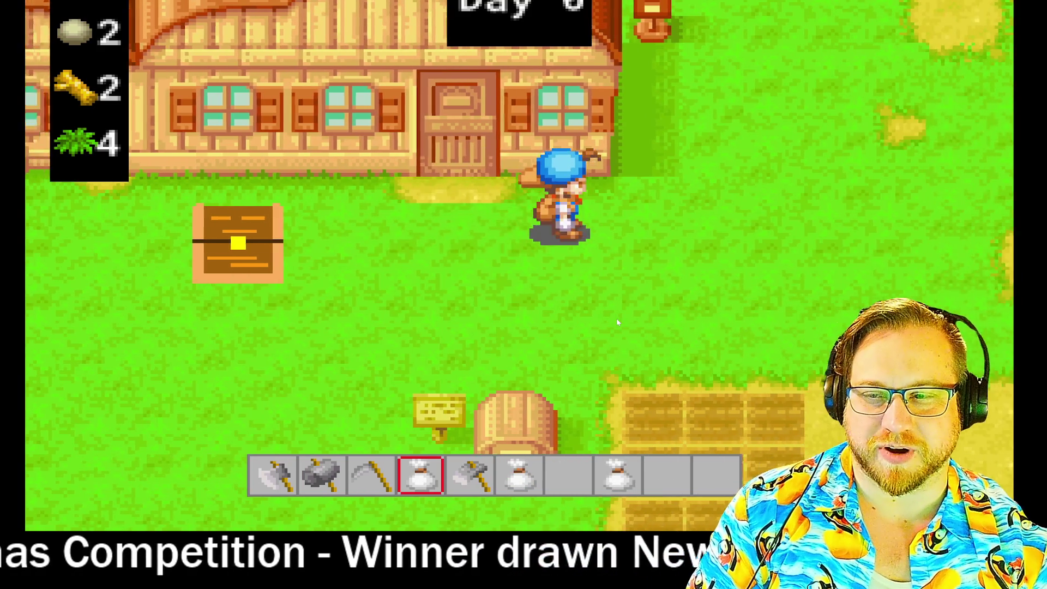
key("s")
key("s")
left_click(618, 323)
key("s")
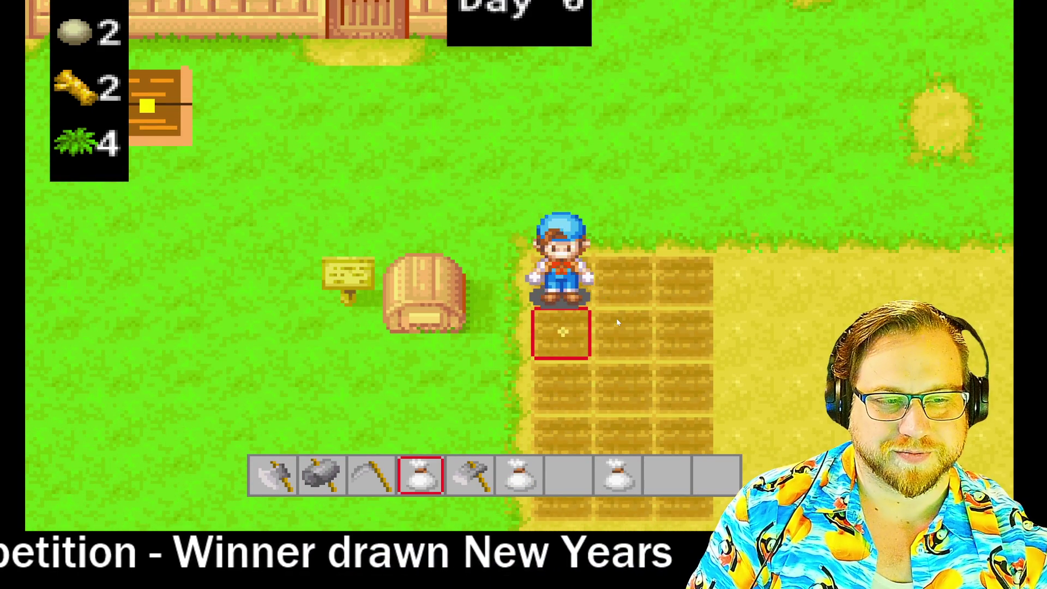
key("s")
left_click(618, 323)
key("s")
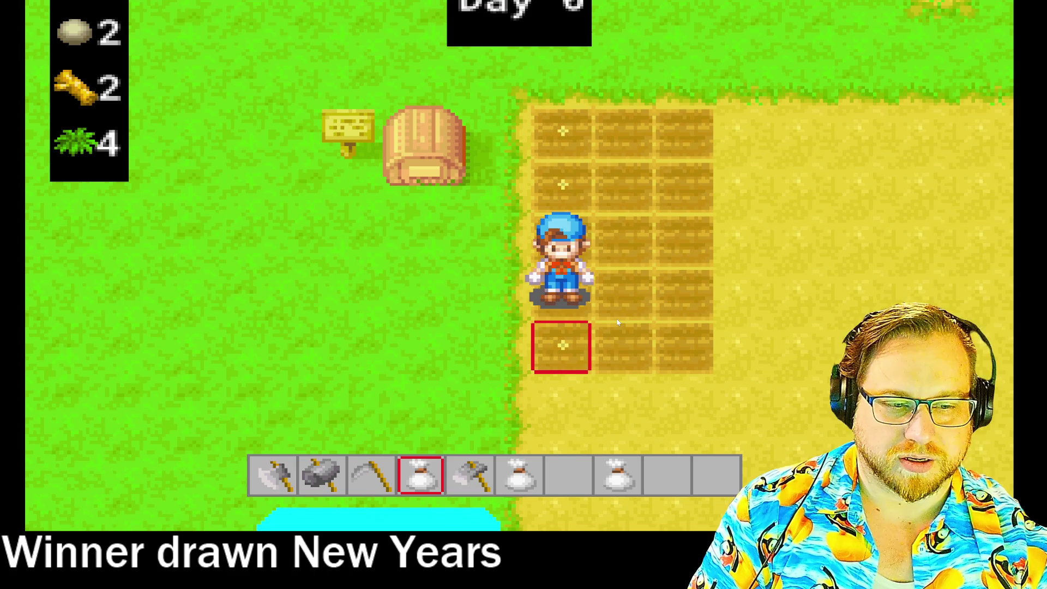
Switch seed slots with the wheel and plant seeds down the middle column
scroll(618, 323, "down", 2)
key("w")
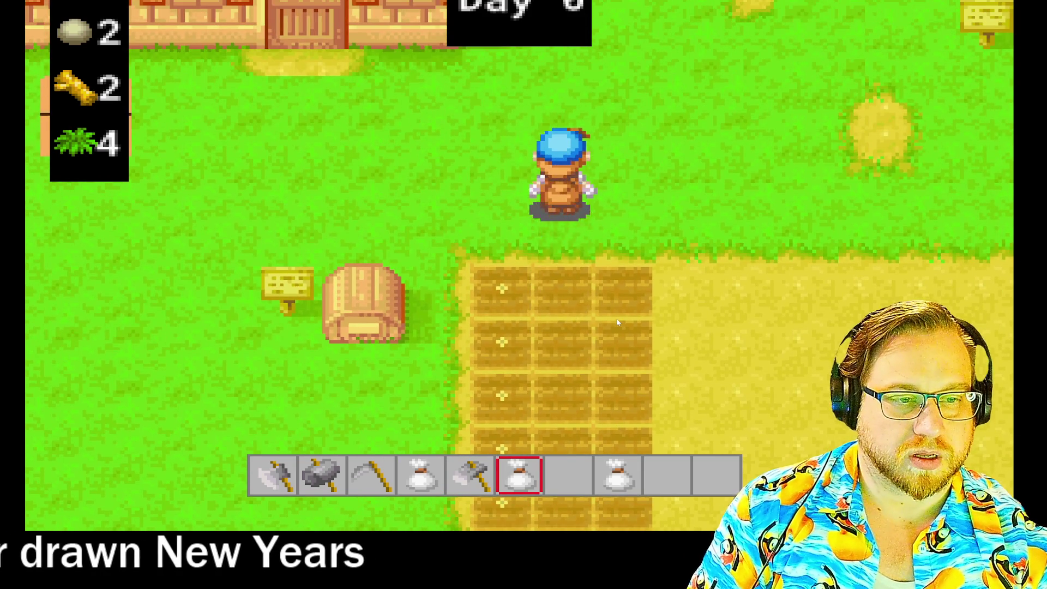
key("s")
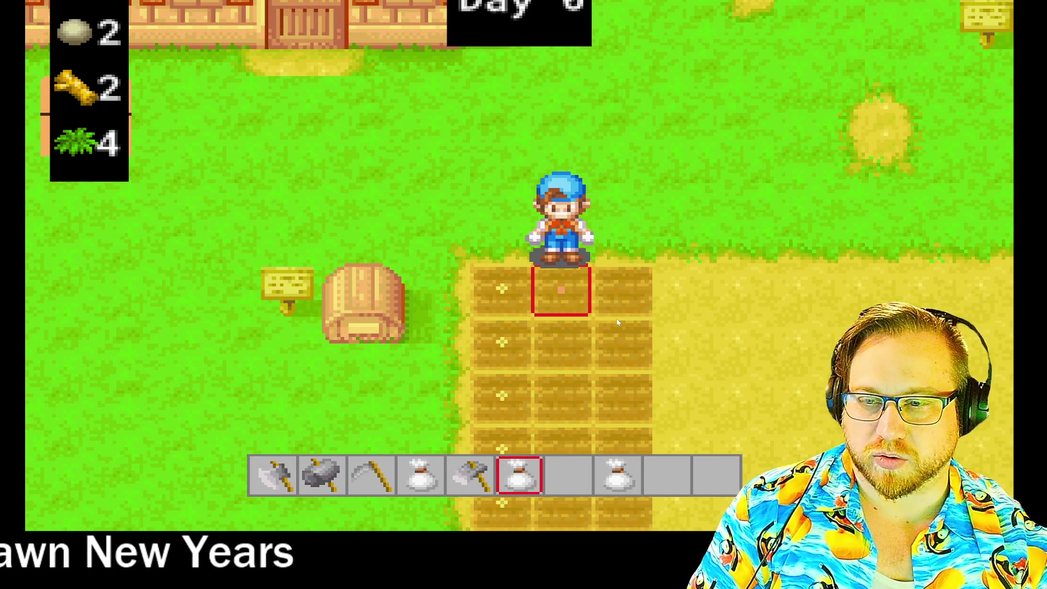
key("s")
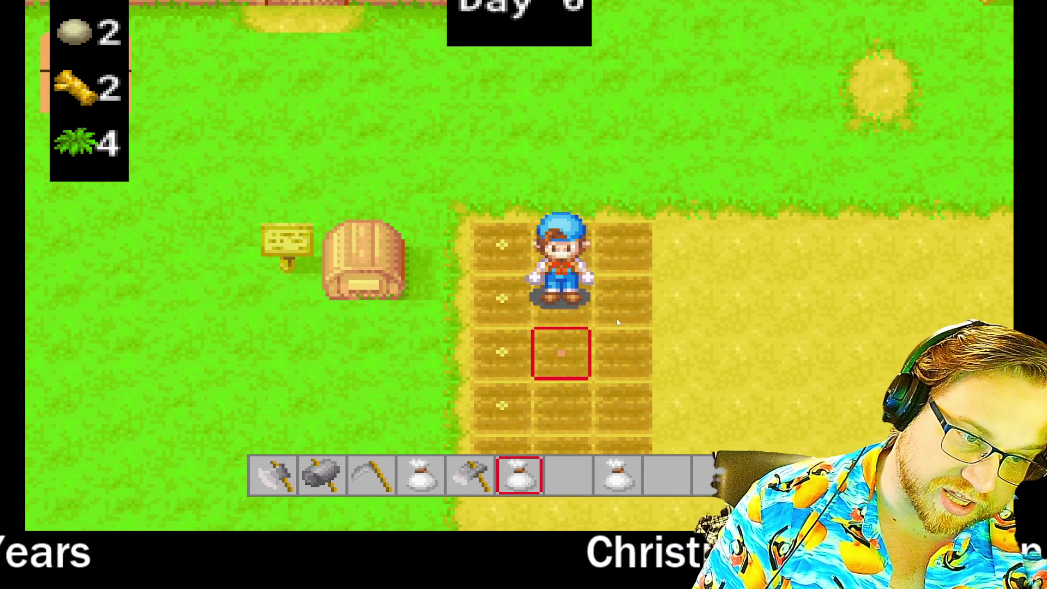
key("s")
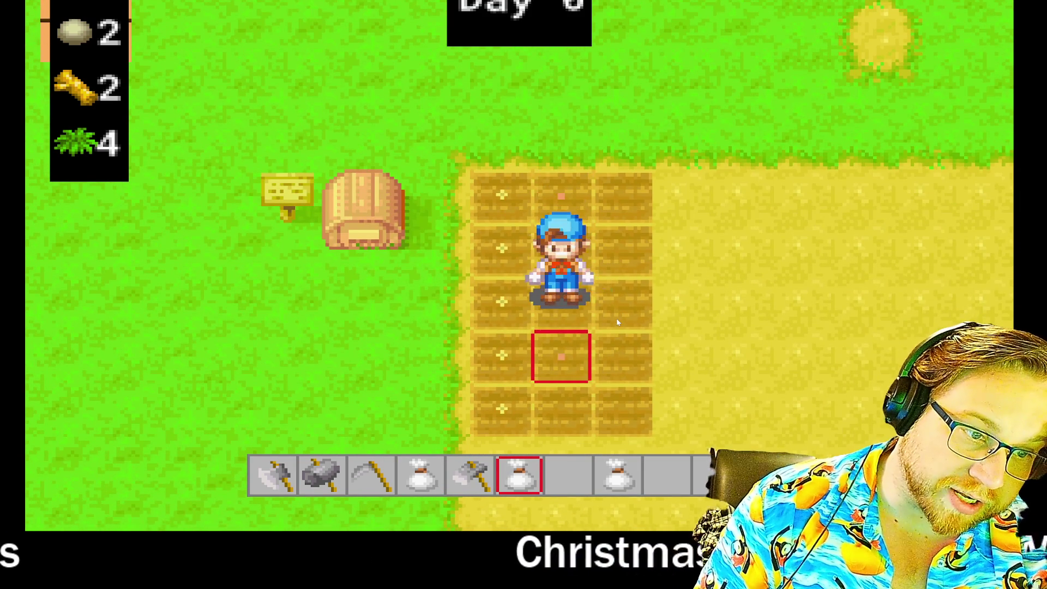
key("s")
left_click(617, 319)
Switch to a different seed type and plant the third column, where seeds sprout
scroll(617, 318, "down", 1)
scroll(617, 322, "down", 1)
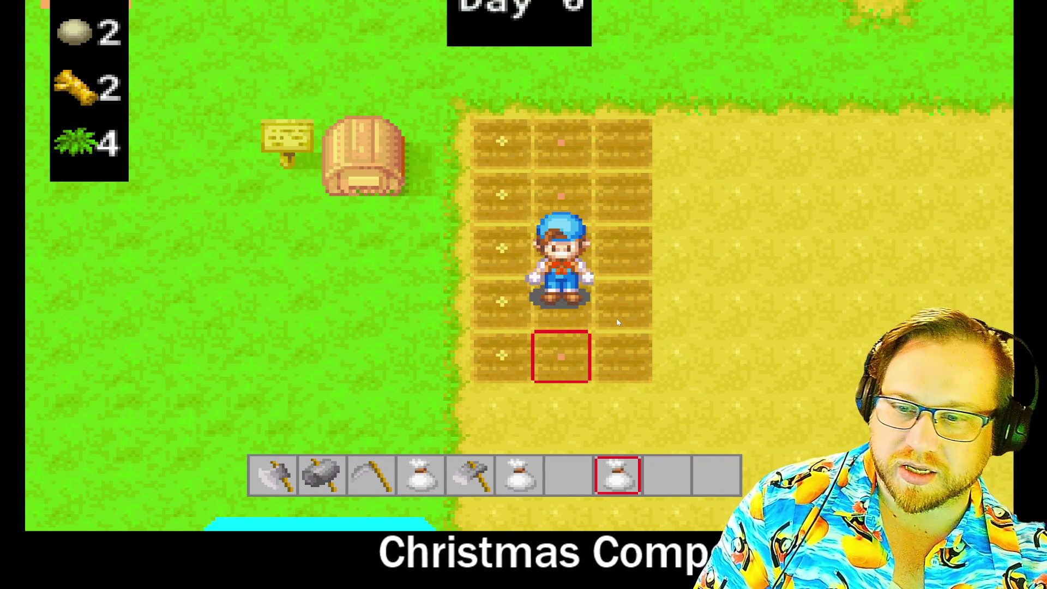
key("d")
key("w")
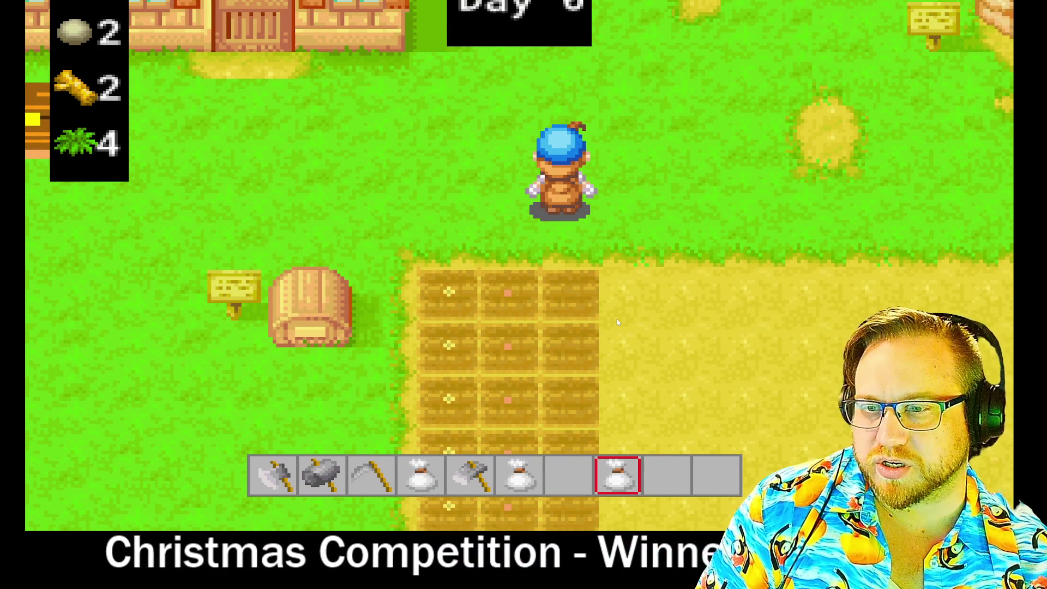
key("s")
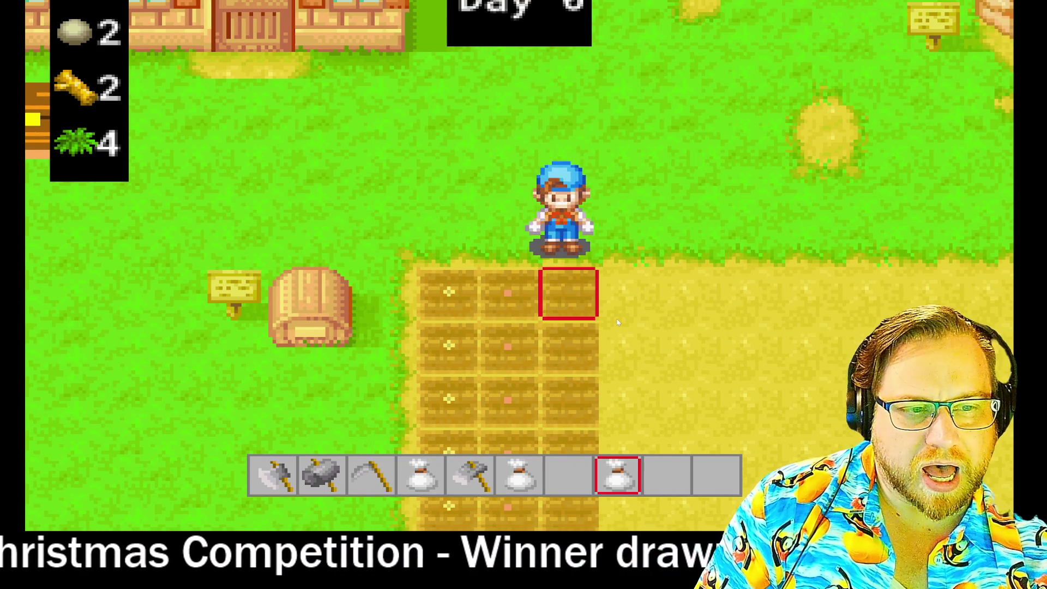
key("s")
key("a")
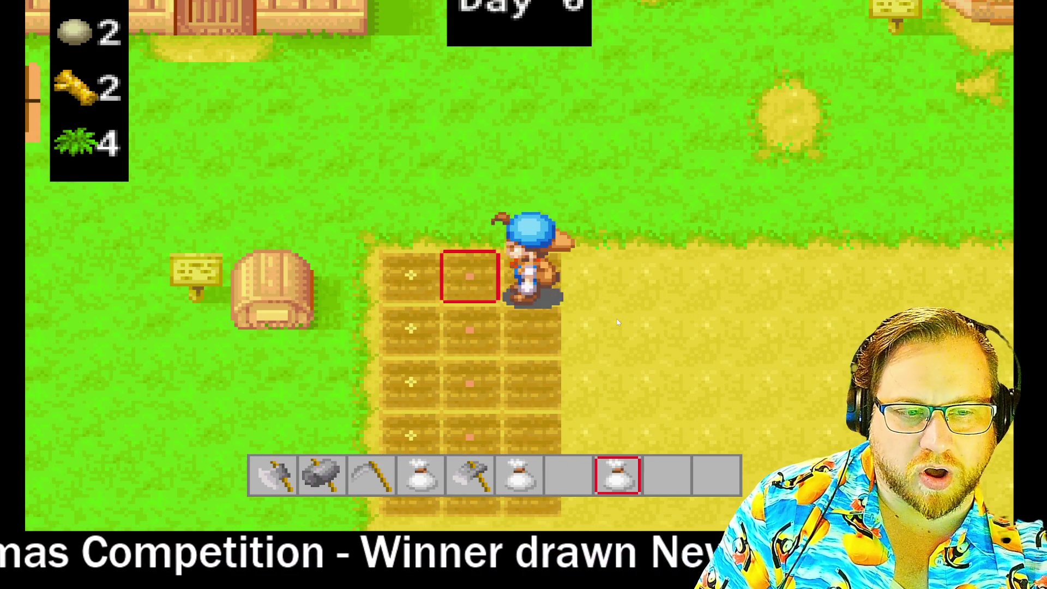
key("s")
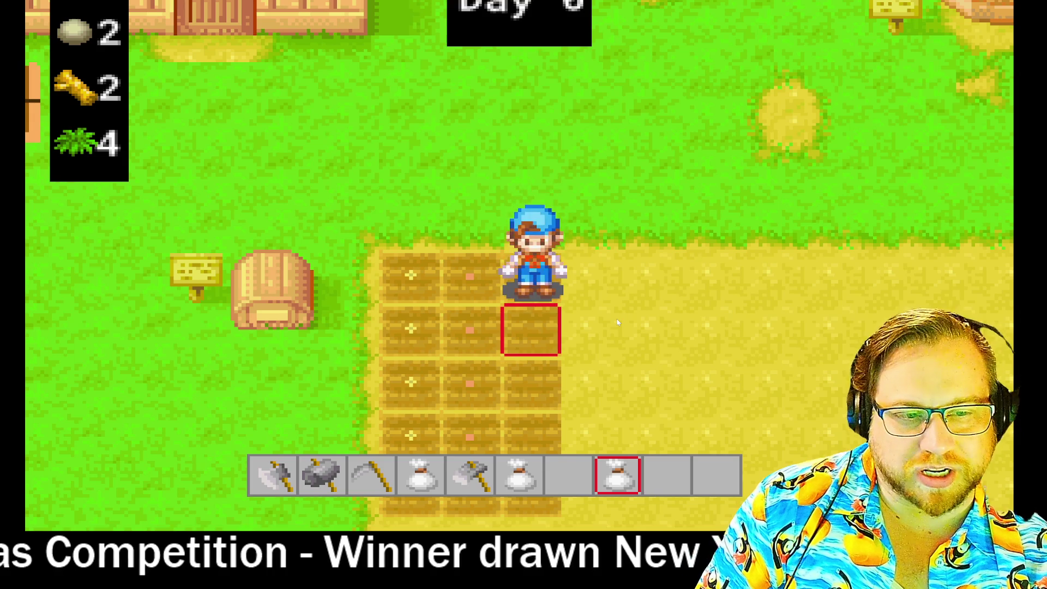
left_click(617, 321)
key("s")
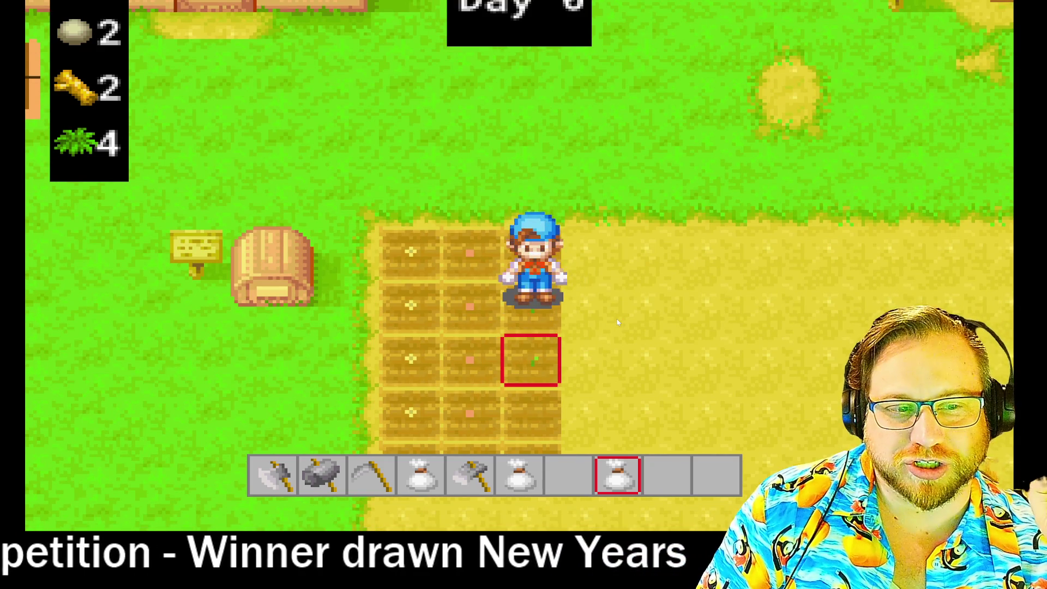
key("s")
left_click(618, 322)
key("s")
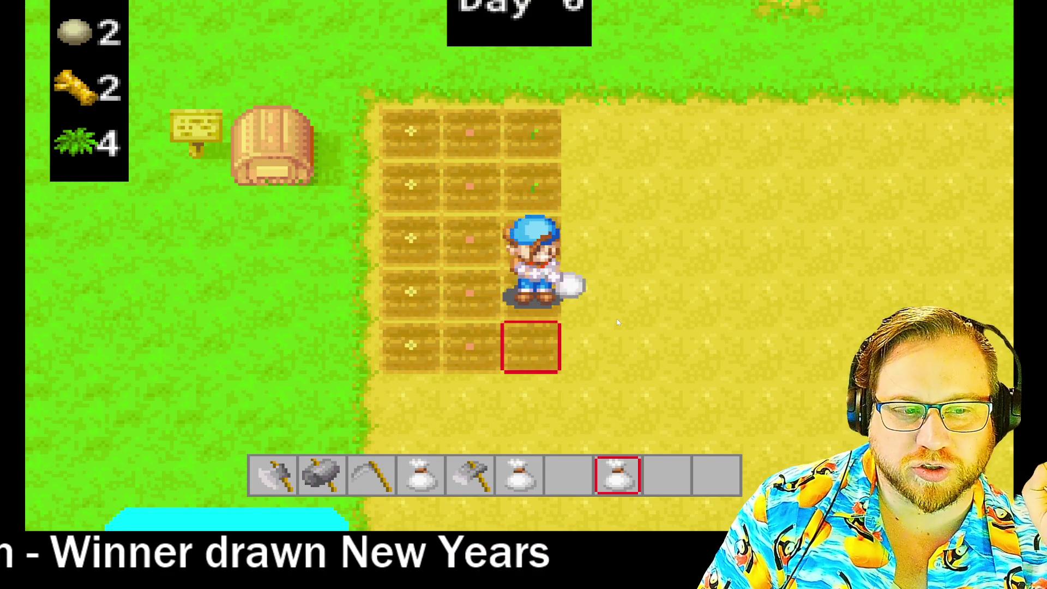